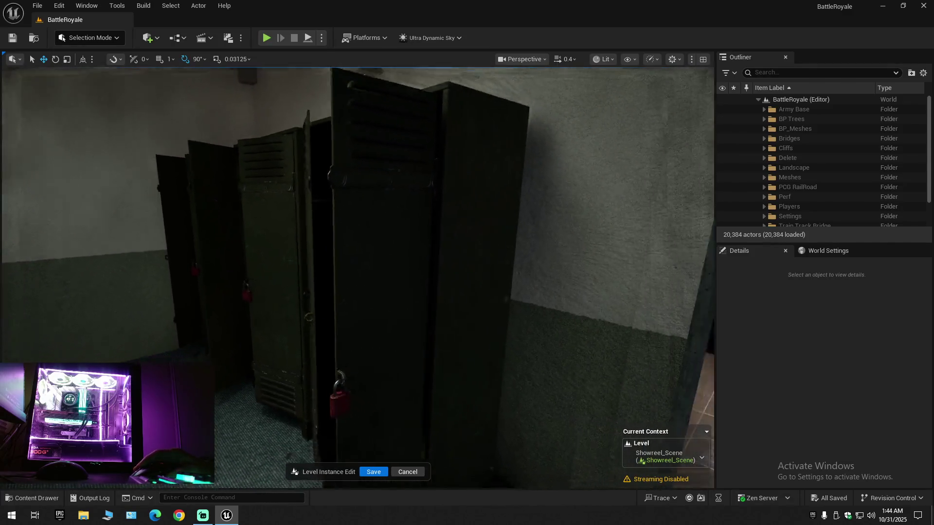
# - Delete two locker doors in the locker room, including the one beside the window
pyautogui.press('s')
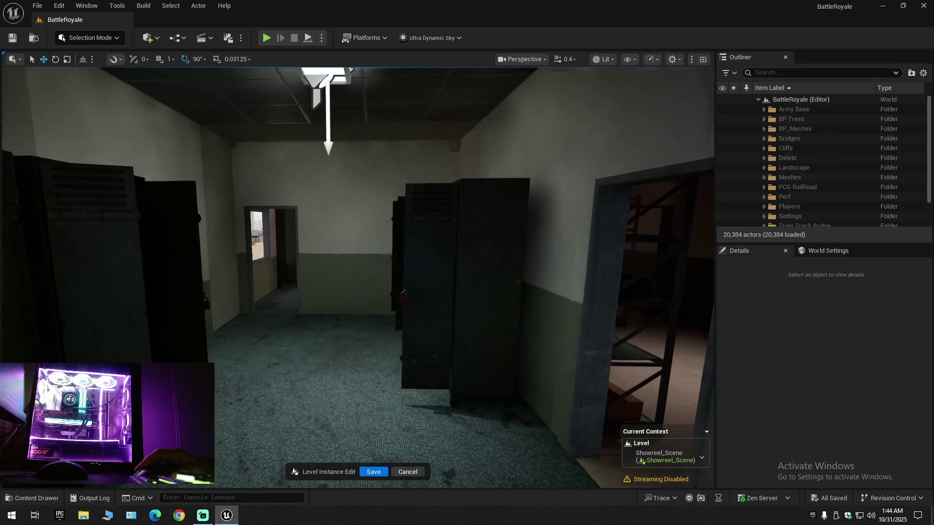
pyautogui.click(424, 318)
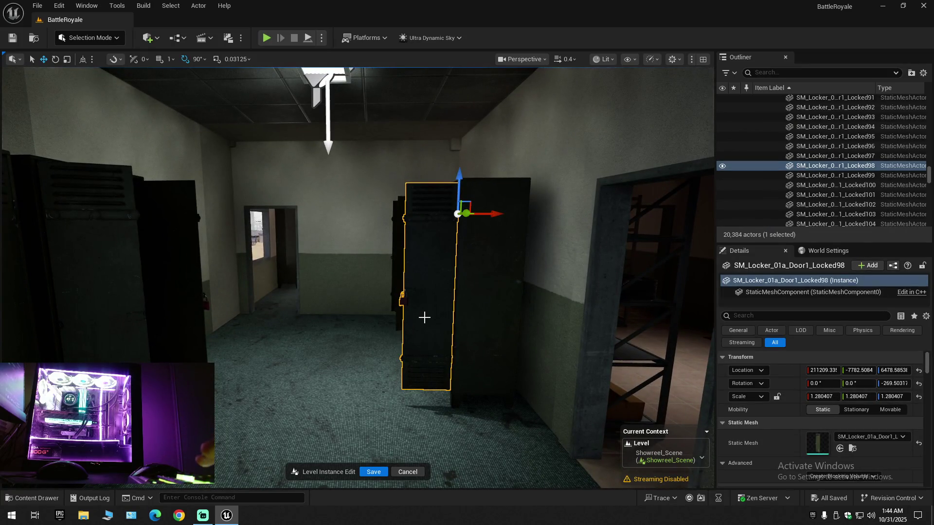
pyautogui.press('Delete')
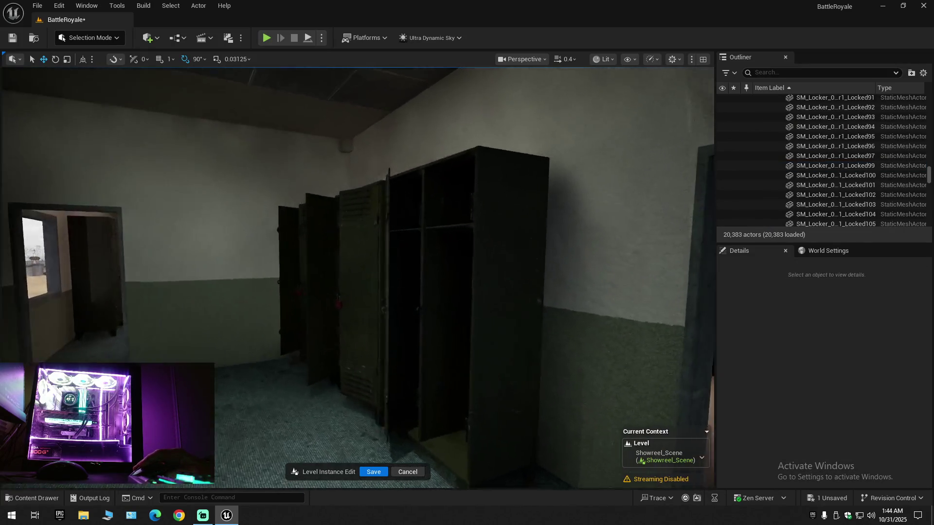
pyautogui.press('w')
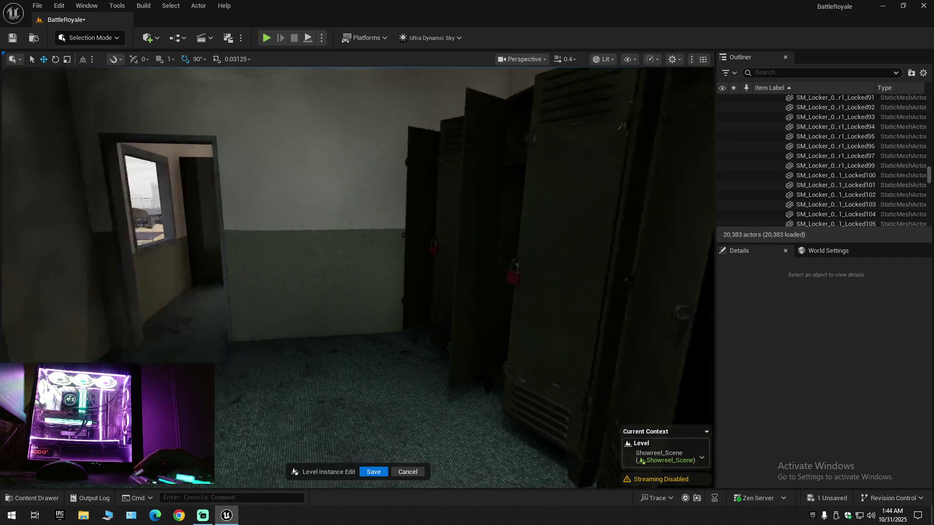
pyautogui.press('s')
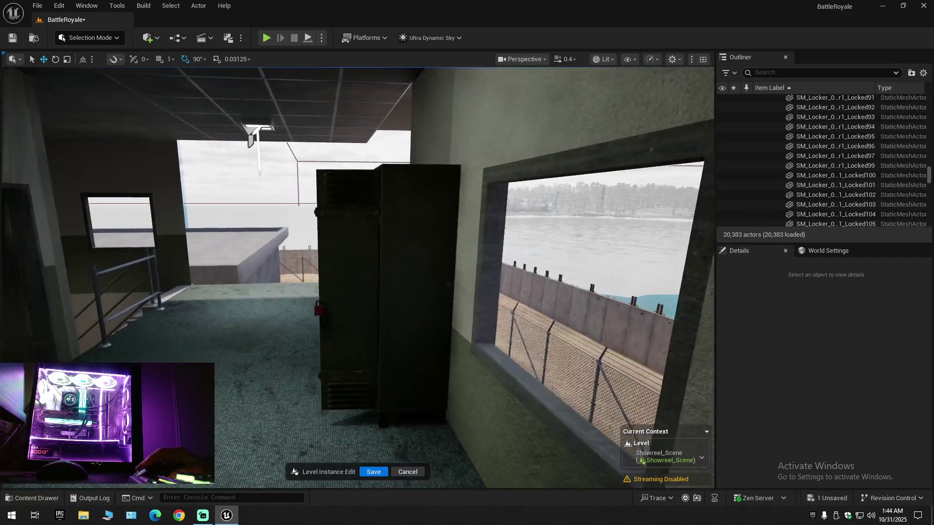
pyautogui.press('w')
pyautogui.click(404, 316)
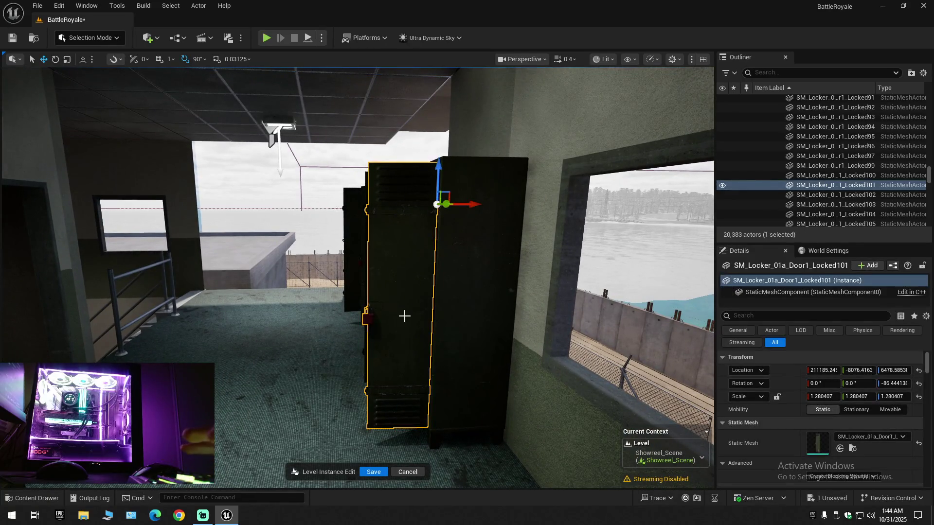
pyautogui.press('Delete')
# - Fly down the locker corridor into the barracks room to frame the window and bunk bed
pyautogui.press('w')
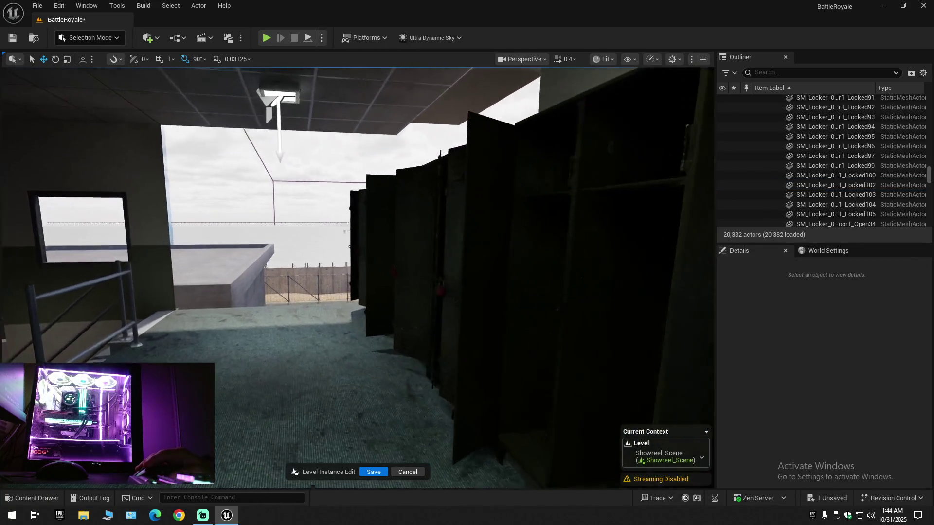
pyautogui.scroll(1, 357, 278)
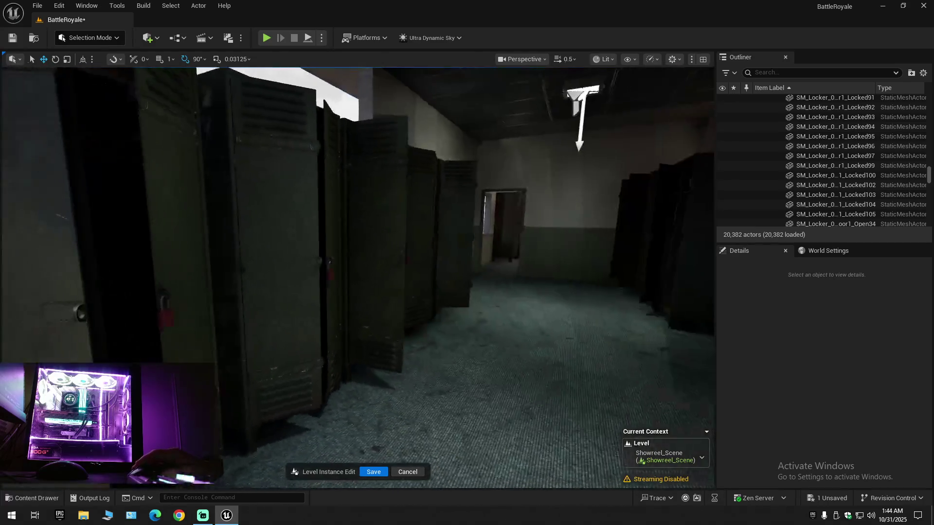
pyautogui.press('w')
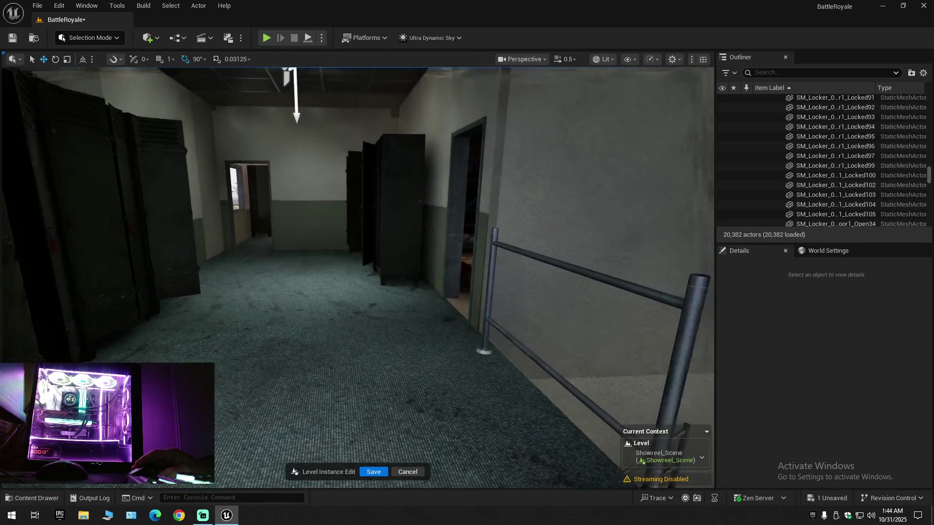
pyautogui.press('w')
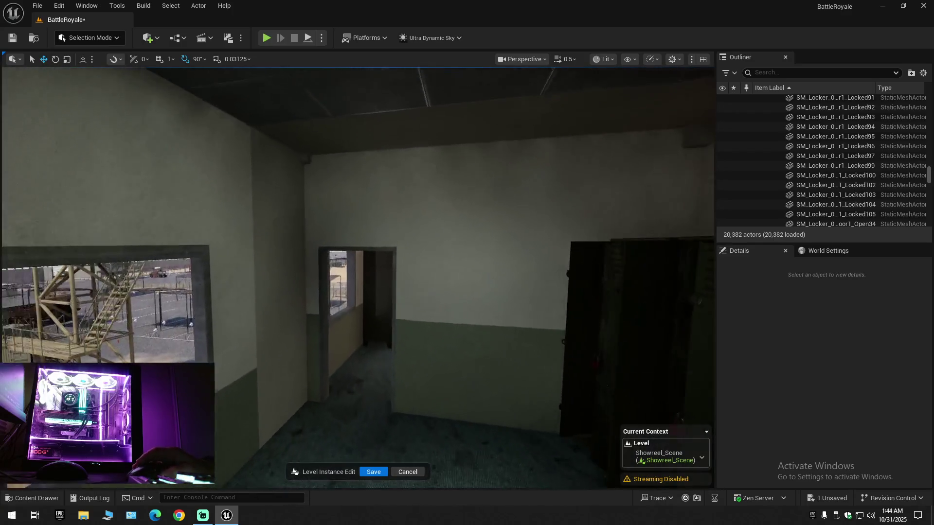
pyautogui.press('w')
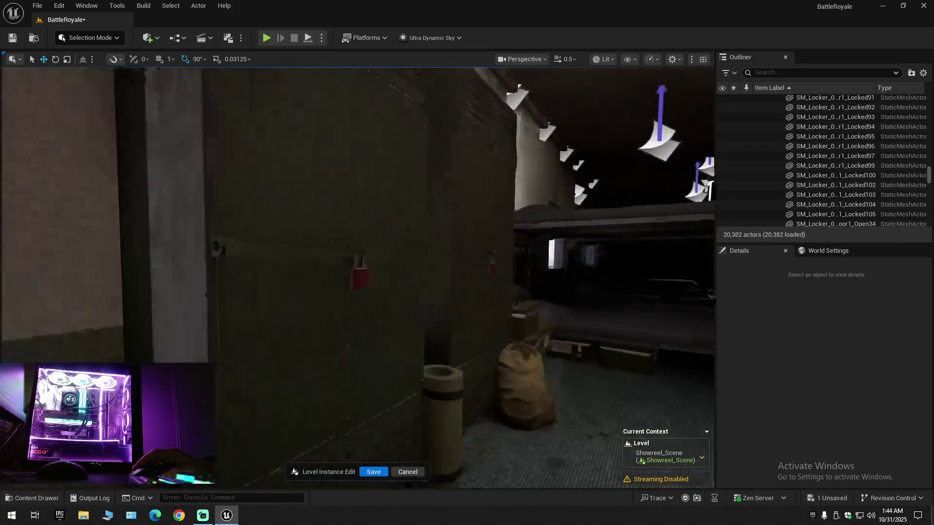
pyautogui.press('w')
pyautogui.press('d')
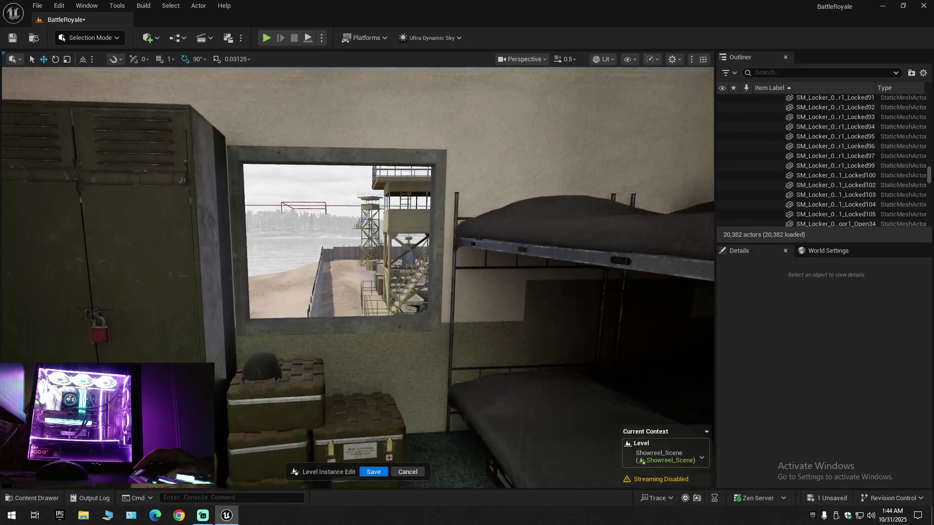
pyautogui.press('s')
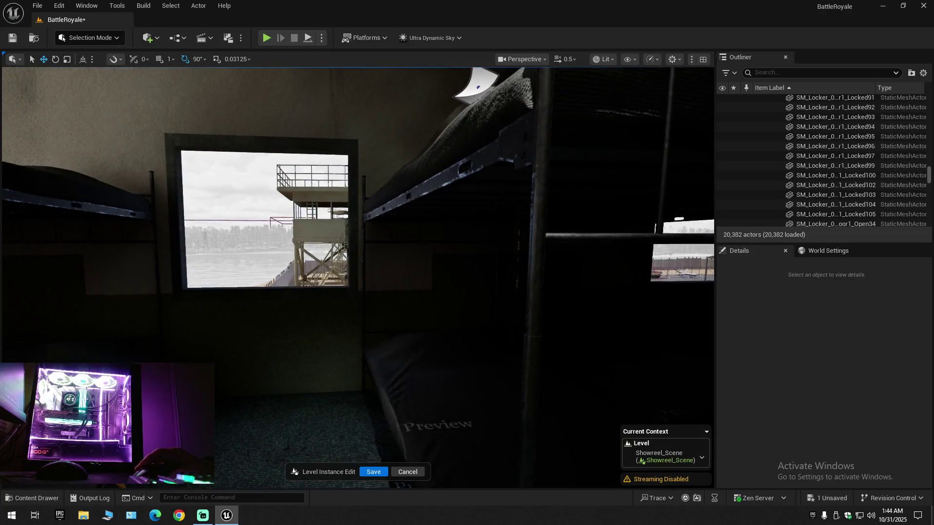
# - Move down the barracks corridor and delete the nearest right-side locker and the door behind it
pyautogui.press('s')
pyautogui.press('w')
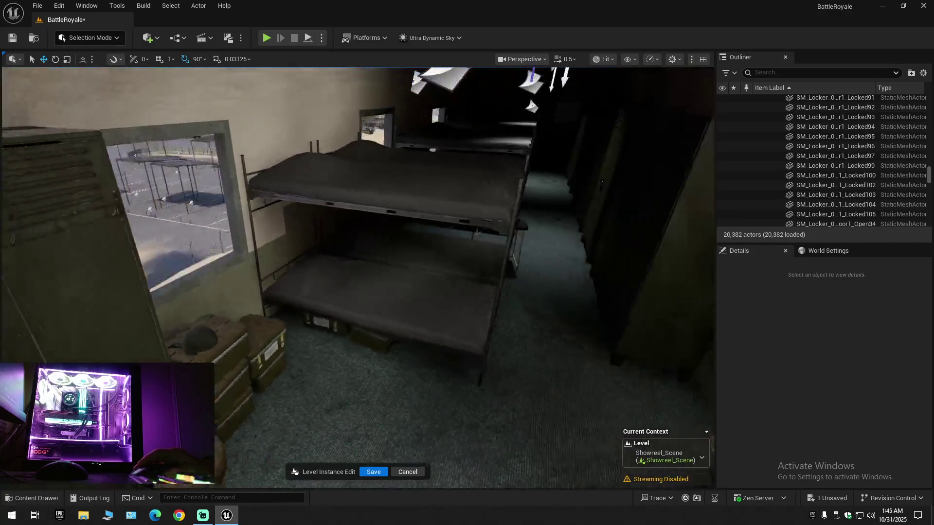
pyautogui.press('w')
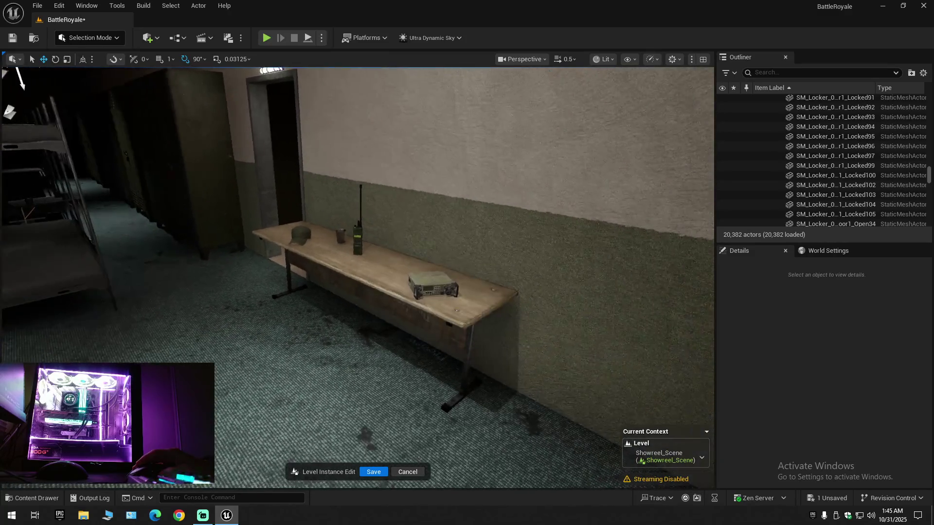
pyautogui.press('w')
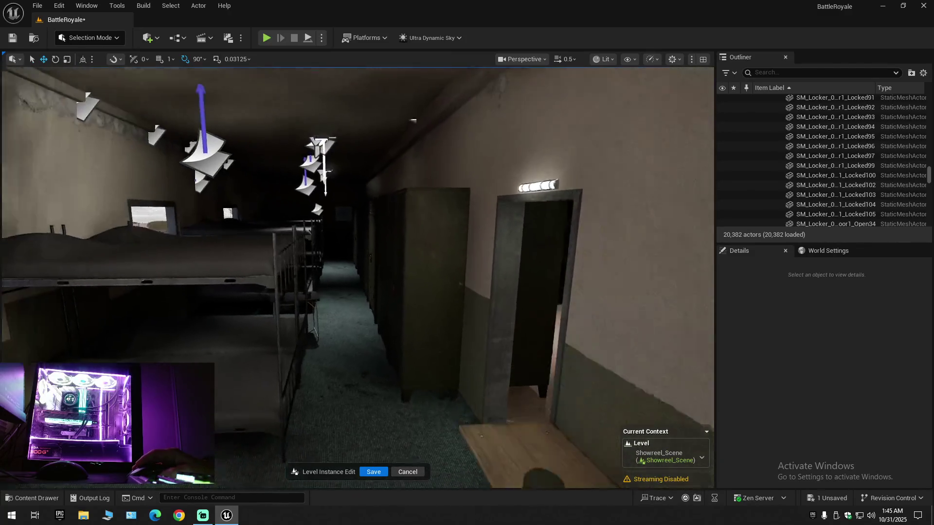
pyautogui.press('w')
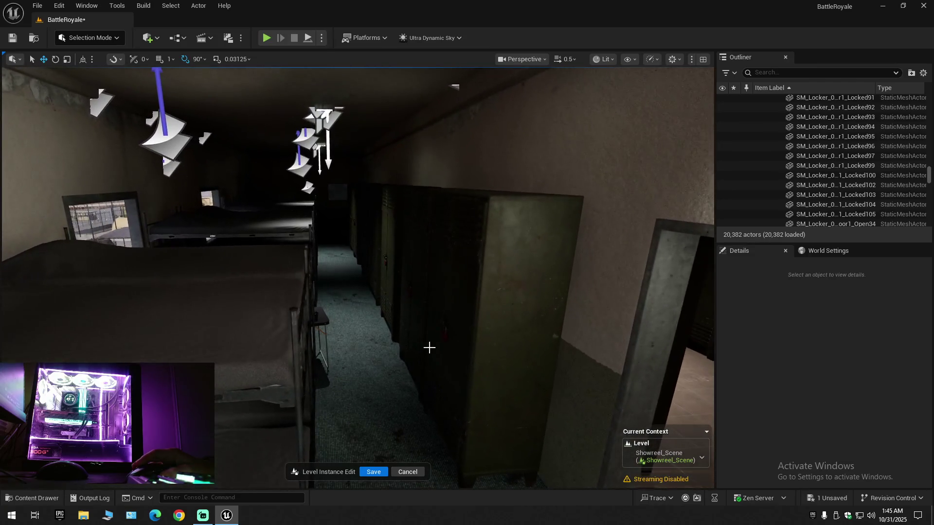
pyautogui.click(514, 290)
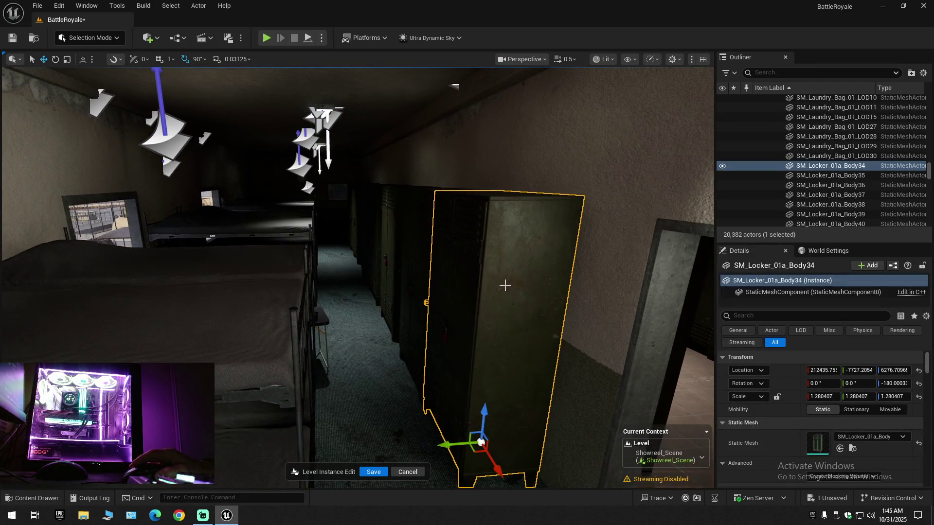
pyautogui.press('Delete')
pyautogui.click(423, 246)
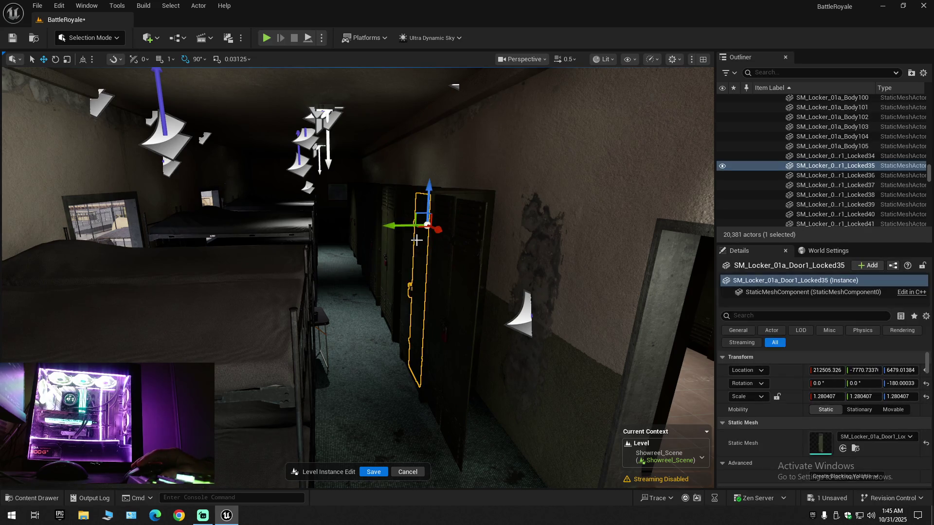
pyautogui.press('Delete')
# - Delete the next two lockers along the corridor, plus a locker door and a locker part
pyautogui.click(397, 227)
pyautogui.press('Delete')
pyautogui.click(396, 227)
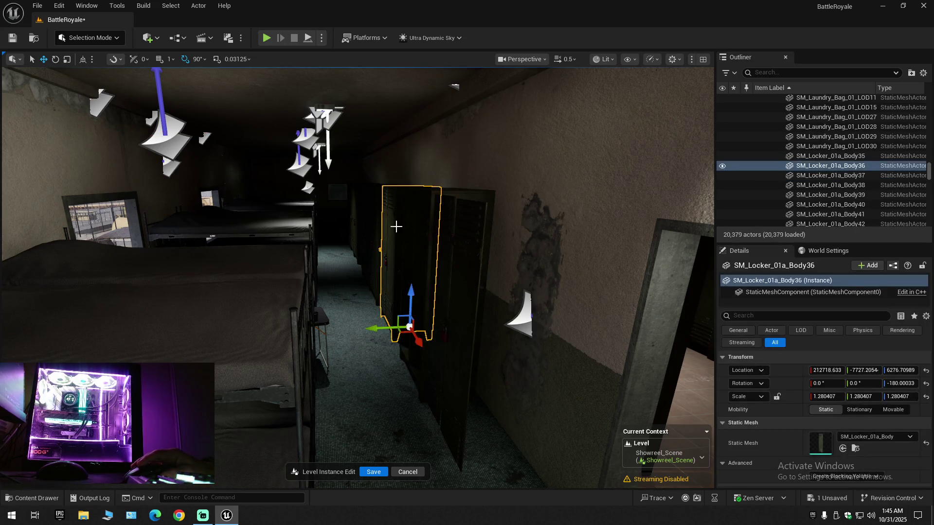
pyautogui.press('Delete')
pyautogui.click(470, 236)
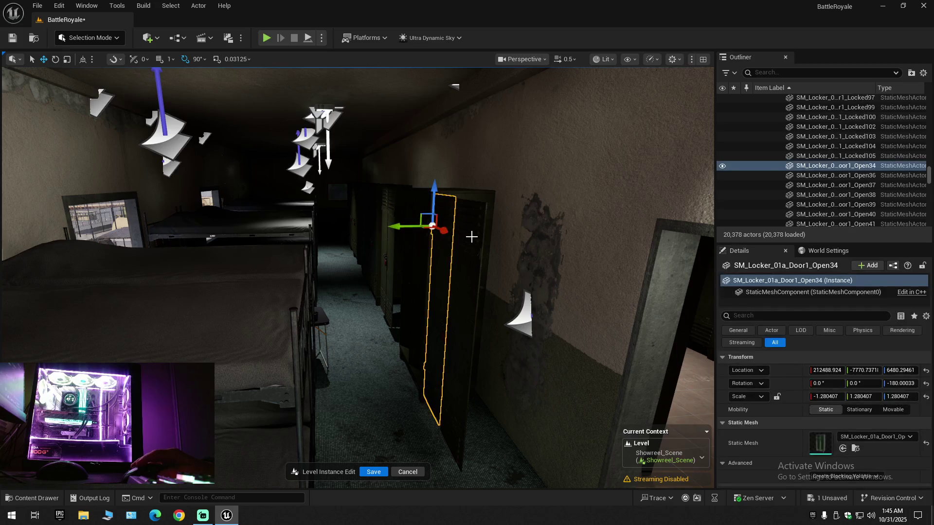
pyautogui.press('Delete')
pyautogui.click(459, 229)
pyautogui.press('Delete')
# - Delete the remaining locker bodies and doors in the row, including the open door
pyautogui.click(442, 223)
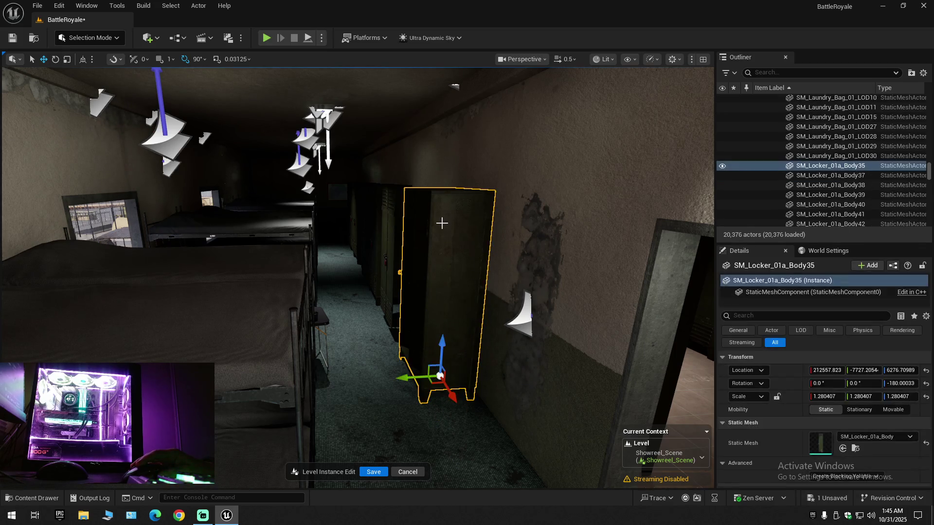
pyautogui.press('Delete')
pyautogui.click(389, 218)
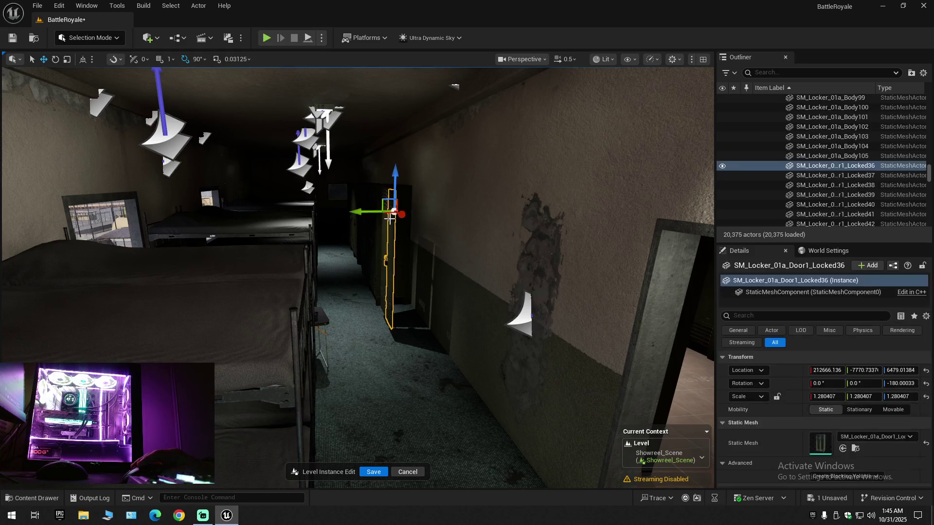
pyautogui.press('Delete')
pyautogui.click(383, 218)
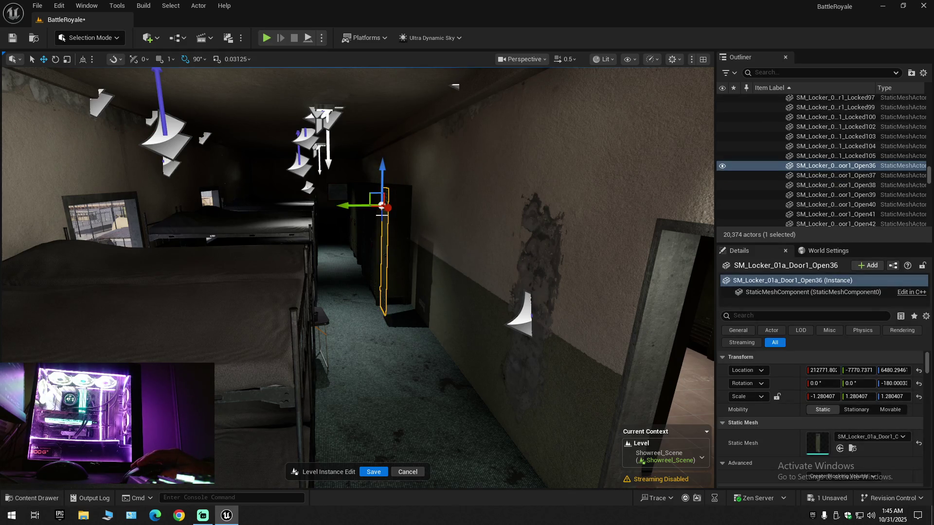
pyautogui.press('Delete')
pyautogui.click(403, 236)
pyautogui.press('Delete')
pyautogui.press('Delete')
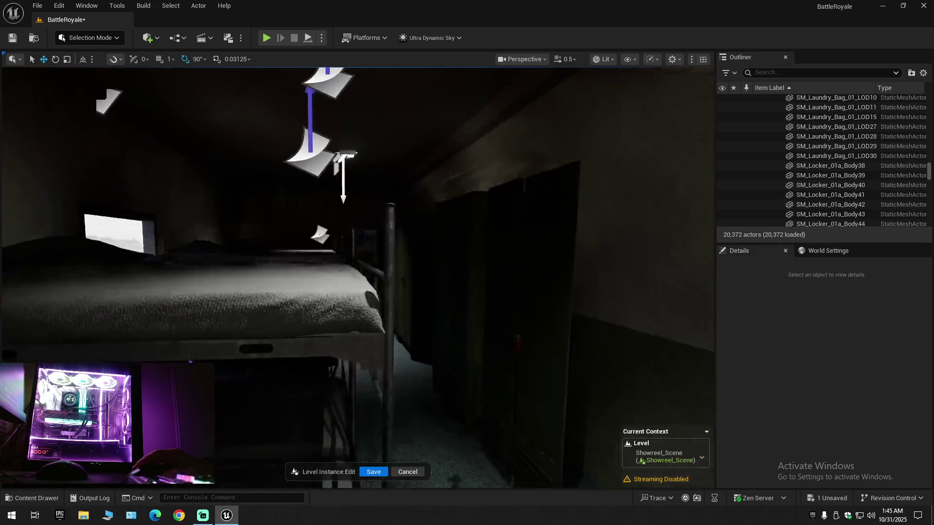
pyautogui.moveTo(424, 303); pyautogui.dragTo(425, 304)
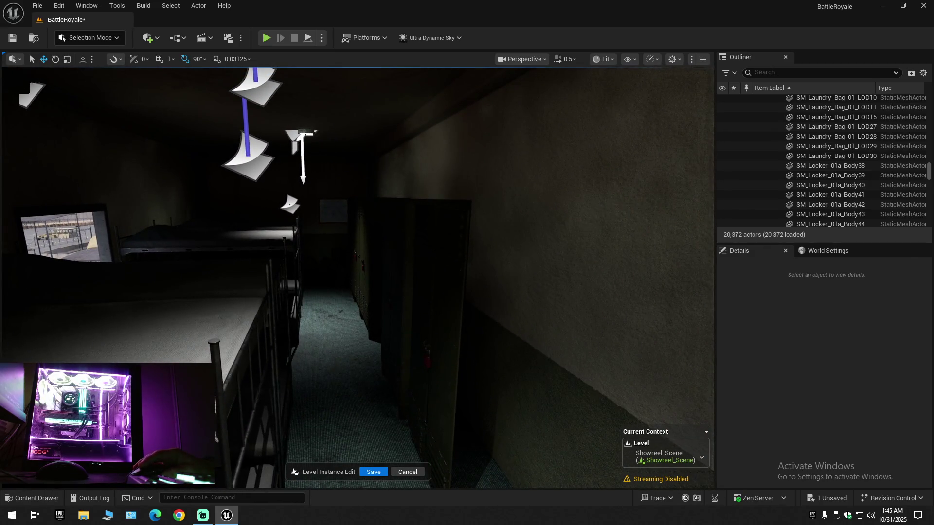
# - Delete the locker door further down the corridor and hide the two left window wall sections
pyautogui.click(447, 308)
pyautogui.press('Delete')
pyautogui.click(83, 175)
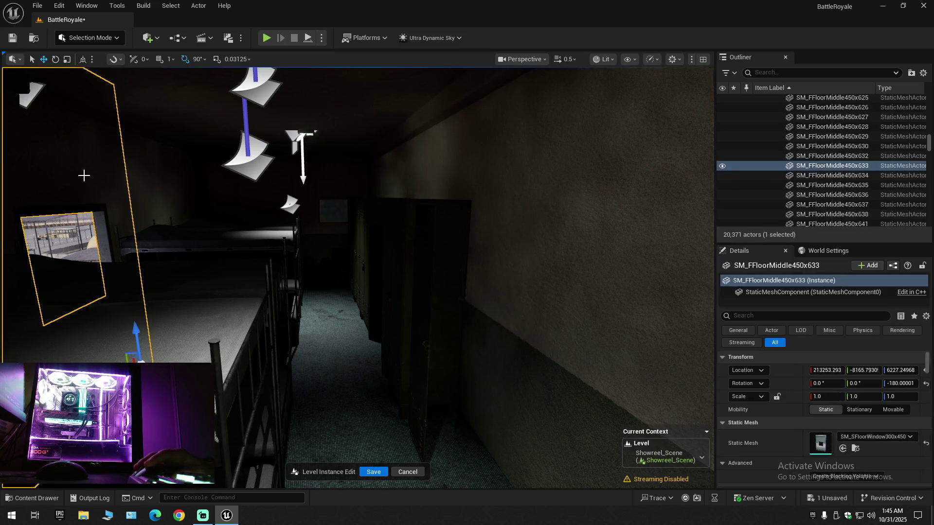
pyautogui.click(722, 166)
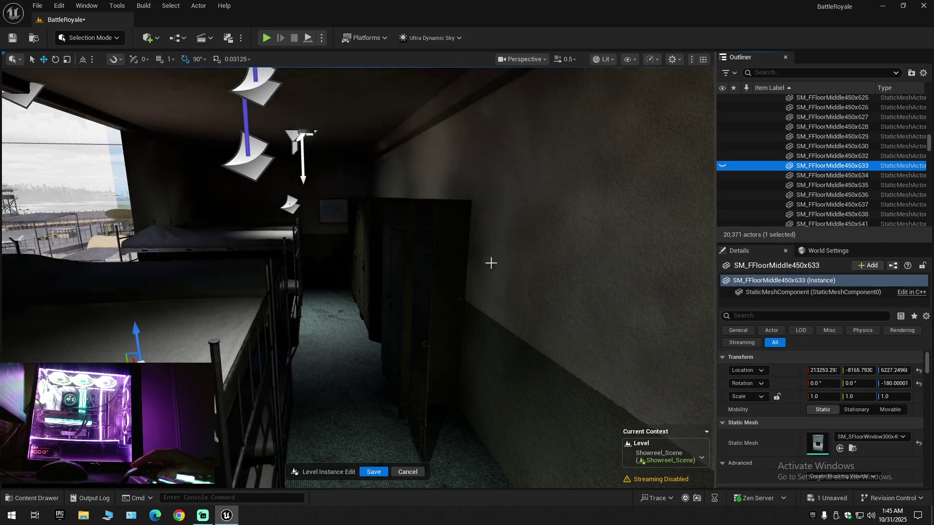
pyautogui.click(200, 185)
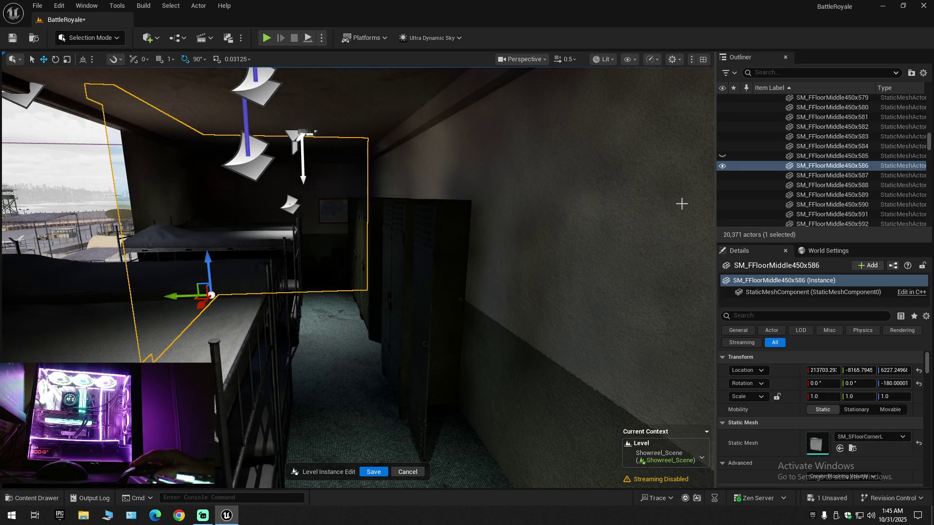
pyautogui.click(722, 166)
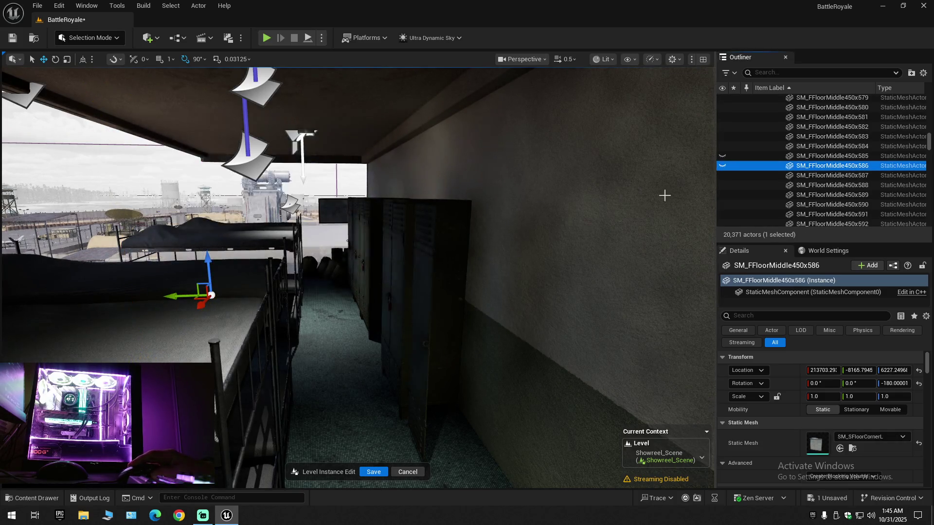
# - Delete a wall locker door, bodies SM_Locker_01a_Body38 and Body40, and the locker parts between them
pyautogui.click(421, 246)
pyautogui.click(398, 244)
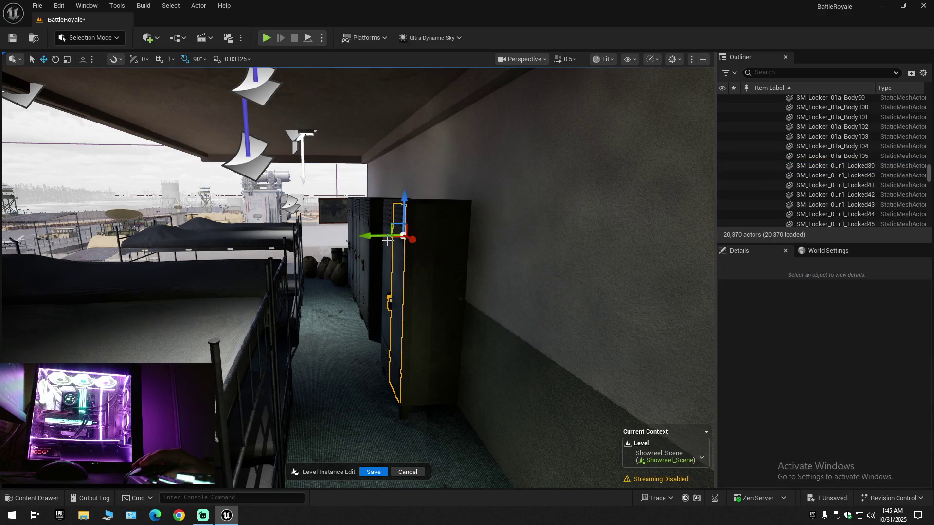
pyautogui.press('Delete')
pyautogui.click(419, 241)
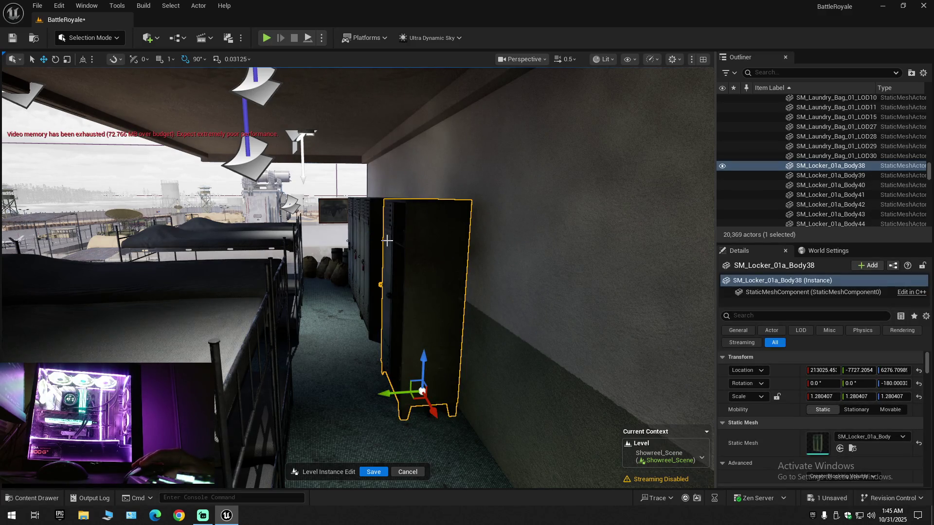
pyautogui.press('Delete')
pyautogui.click(384, 237)
pyautogui.press('Delete')
pyautogui.click(381, 236)
pyautogui.press('Delete')
pyautogui.click(376, 232)
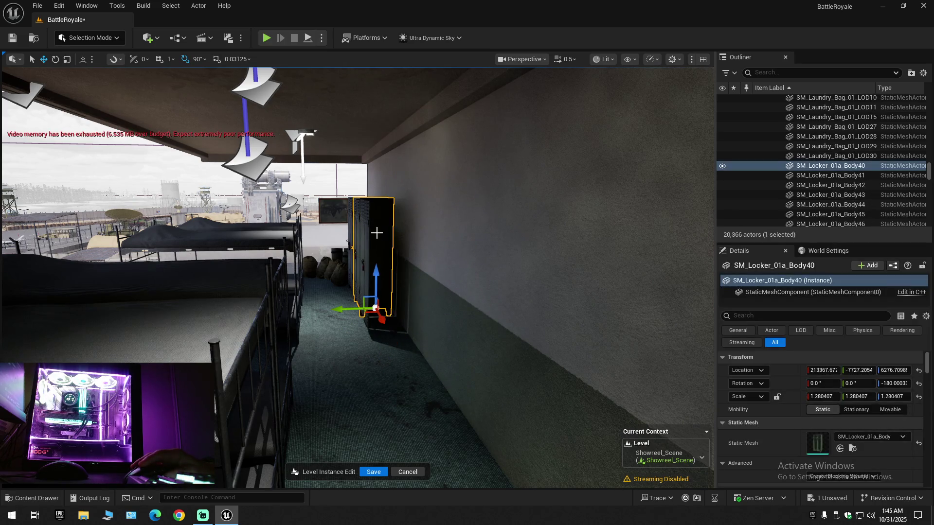
pyautogui.press('Delete')
# - Delete locker body SM_Locker_01a_Body41, door Door1_Open40 and the remaining locker parts
pyautogui.click(367, 238)
pyautogui.press('Delete')
pyautogui.click(371, 229)
pyautogui.press('Delete')
pyautogui.click(371, 230)
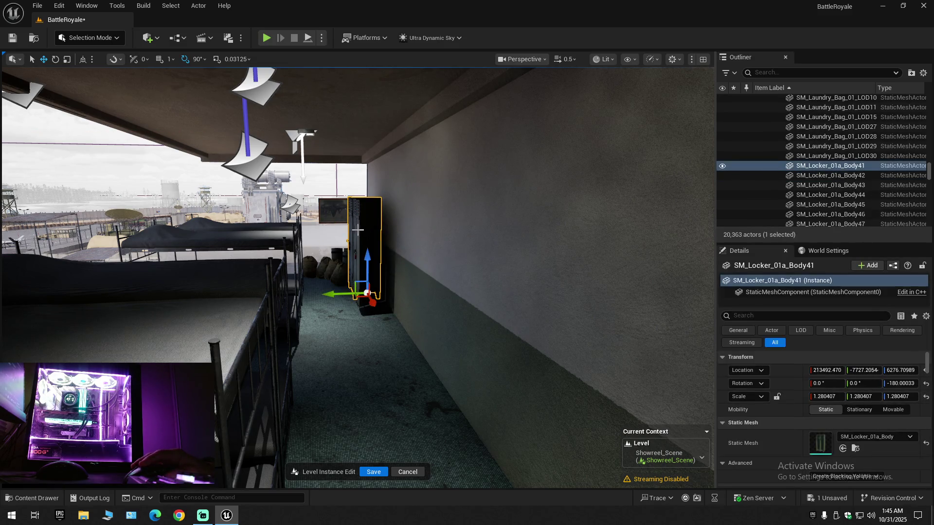
pyautogui.press('Delete')
pyautogui.click(357, 228)
pyautogui.press('Delete')
pyautogui.click(354, 227)
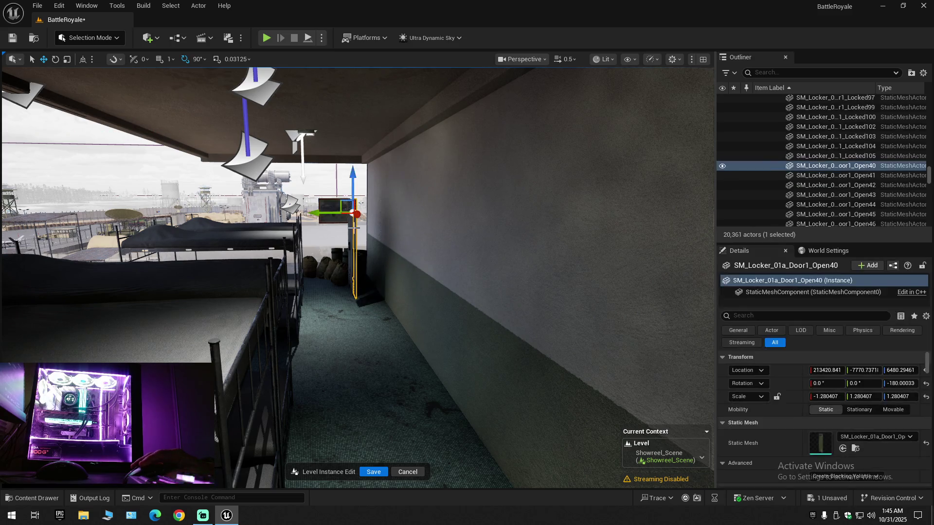
pyautogui.press('Delete')
pyautogui.click(351, 233)
pyautogui.press('Delete')
# - Delete the last locker door, Door1_Open41, near the window and bunk bed
pyautogui.moveTo(391, 313)
pyautogui.mouseDown()
pyautogui.moveTo(361, 267)
pyautogui.moveTo(354, 309)
pyautogui.mouseUp()
pyautogui.click(327, 302)
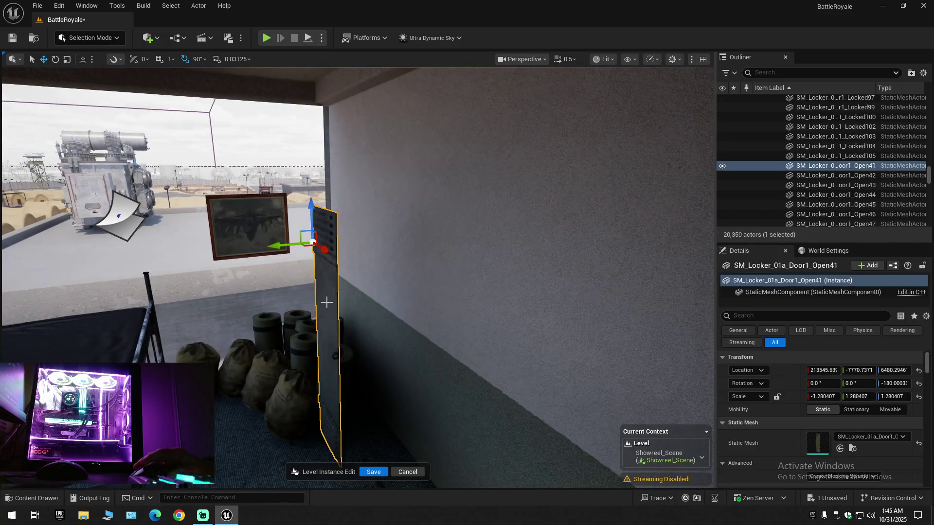
pyautogui.press('Delete')
pyautogui.moveTo(369, 331)
pyautogui.mouseDown()
pyautogui.moveTo(303, 287)
pyautogui.moveTo(331, 291)
pyautogui.moveTo(300, 291)
pyautogui.moveTo(352, 301)
pyautogui.mouseUp()
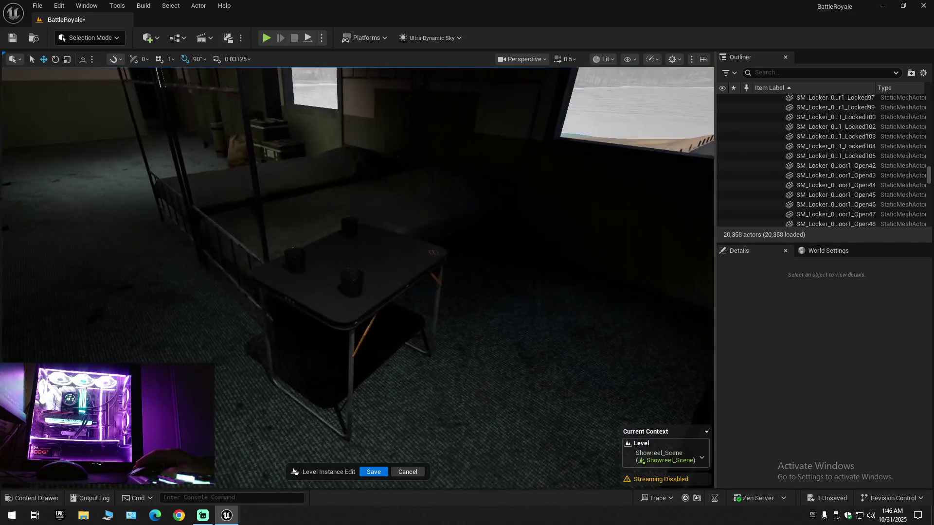
# - Delete the folding table and the three mugs, including SM_Mug67 and SM_Mug69
pyautogui.click(359, 258)
pyautogui.press('Delete')
pyautogui.click(302, 254)
pyautogui.press('Delete')
pyautogui.click(292, 260)
pyautogui.press('Delete')
pyautogui.click(381, 352)
pyautogui.press('Delete')
pyautogui.moveTo(402, 366)
pyautogui.mouseDown()
pyautogui.moveTo(370, 360)
pyautogui.moveTo(329, 319)
pyautogui.moveTo(440, 366)
pyautogui.moveTo(414, 366)
pyautogui.mouseUp()
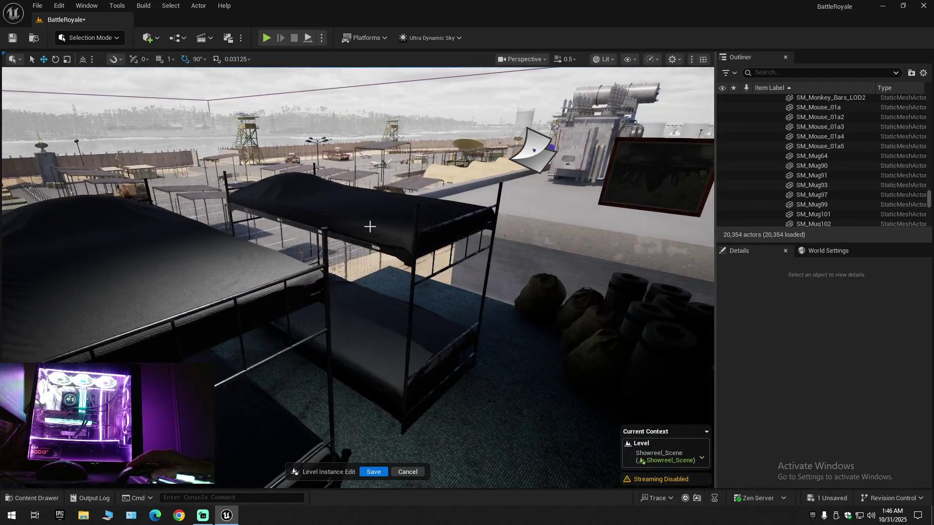
# - Delete the front bunk bed, bunk bed SM_BunkerBed3 and the two medical supplies crates
pyautogui.click(369, 227)
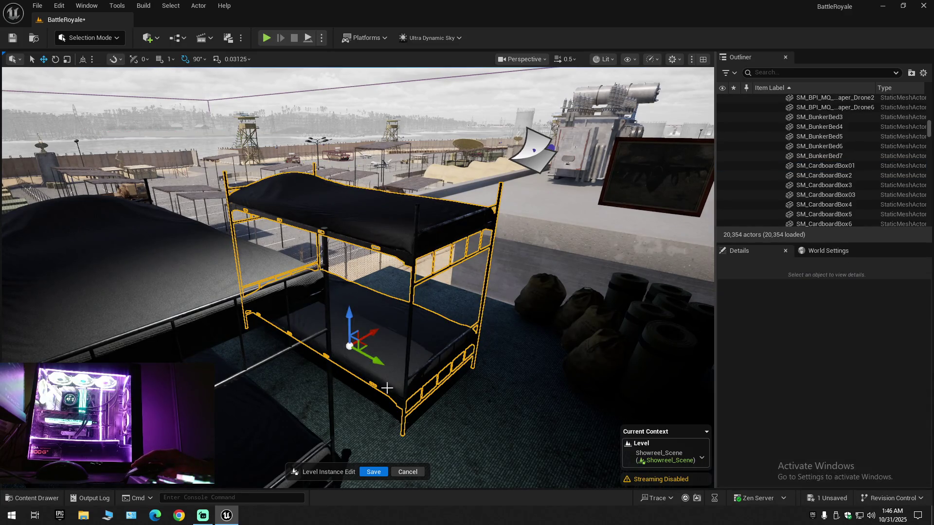
pyautogui.press('Delete')
pyautogui.moveTo(452, 388); pyautogui.dragTo(335, 382)
pyautogui.scroll(-5, 413, 355)
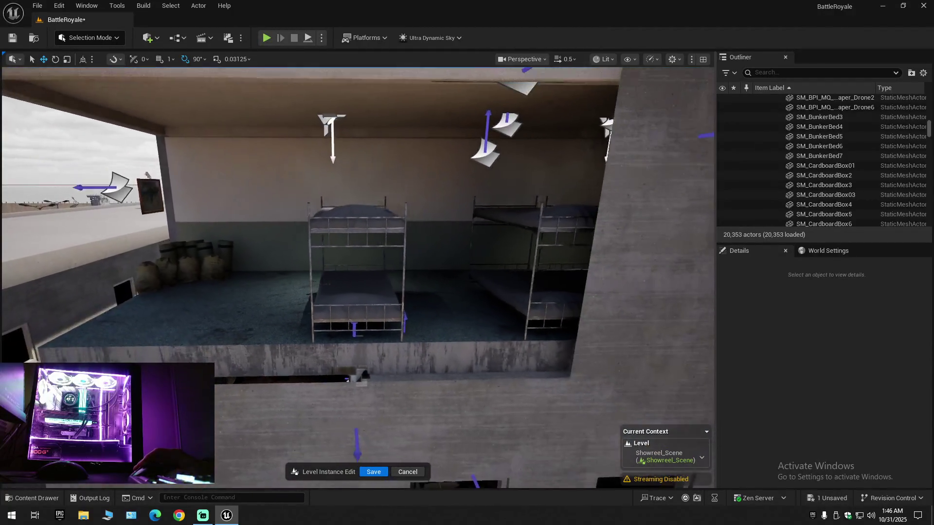
pyautogui.moveTo(361, 326)
pyautogui.mouseDown()
pyautogui.moveTo(353, 307)
pyautogui.moveTo(394, 304)
pyautogui.moveTo(406, 285)
pyautogui.moveTo(346, 341)
pyautogui.mouseUp()
pyautogui.click(302, 371)
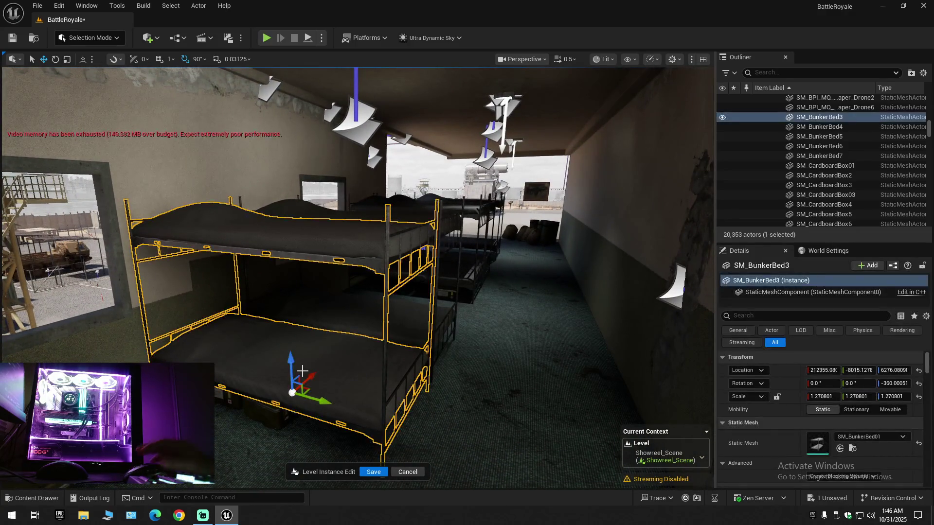
pyautogui.press('Delete')
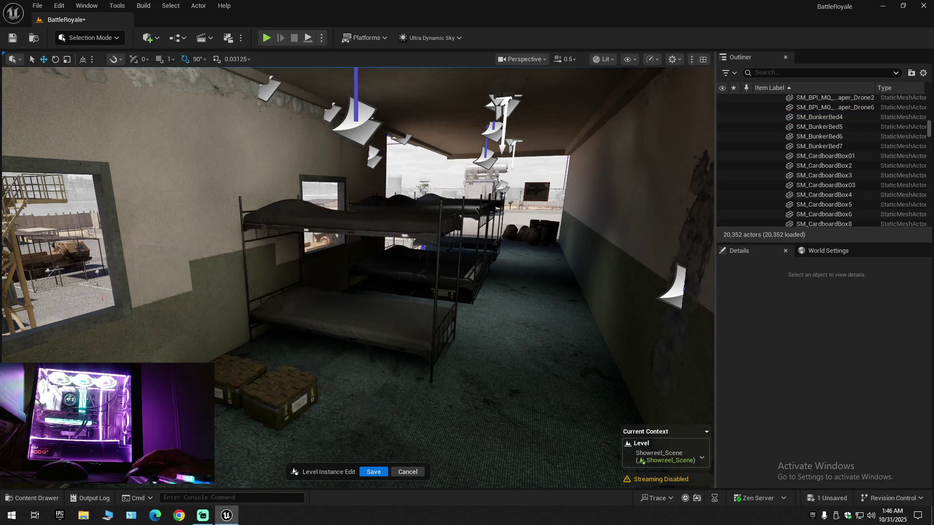
pyautogui.click(271, 380)
pyautogui.press('Delete')
pyautogui.click(282, 387)
pyautogui.press('Delete')
# - Slide SM_BunkerBed4 left and SM_BunkerBed5 right along X, and delete SM_BunkerBed6
pyautogui.moveTo(354, 392); pyautogui.dragTo(234, 389)
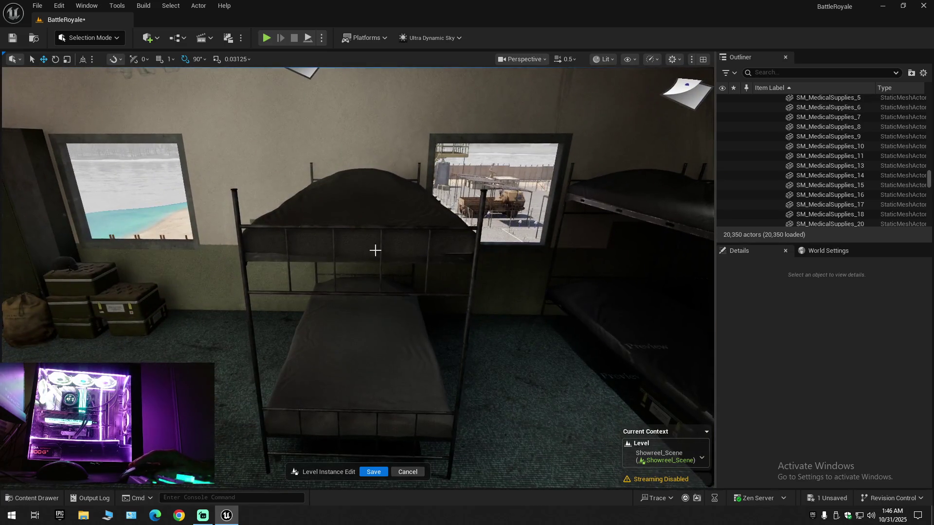
pyautogui.click(373, 254)
pyautogui.moveTo(394, 374); pyautogui.dragTo(331, 372)
pyautogui.moveTo(455, 333)
pyautogui.mouseDown()
pyautogui.moveTo(535, 326)
pyautogui.moveTo(438, 336)
pyautogui.mouseUp()
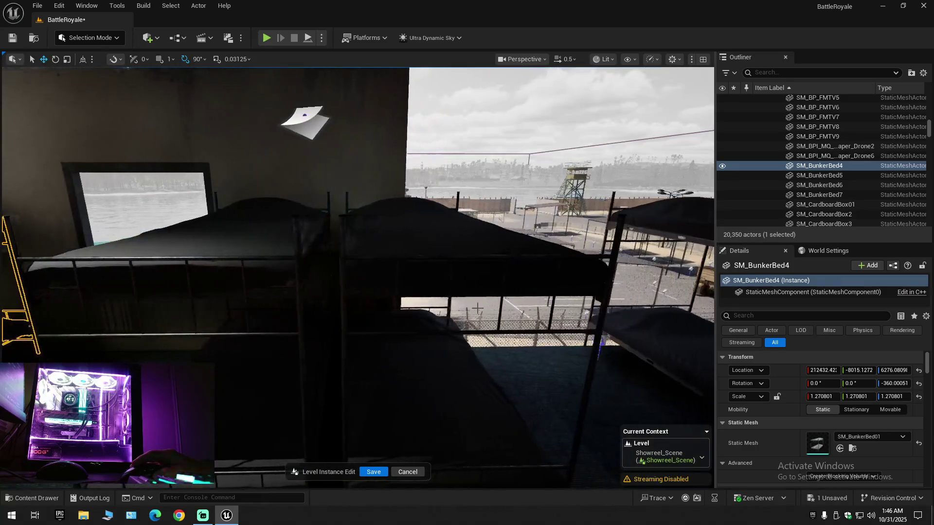
pyautogui.click(427, 242)
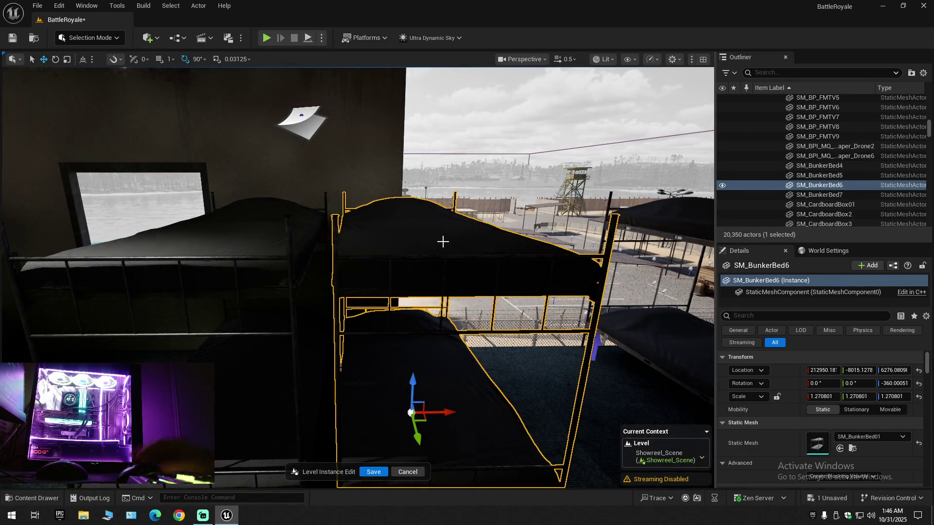
pyautogui.press('Delete')
pyautogui.click(315, 339)
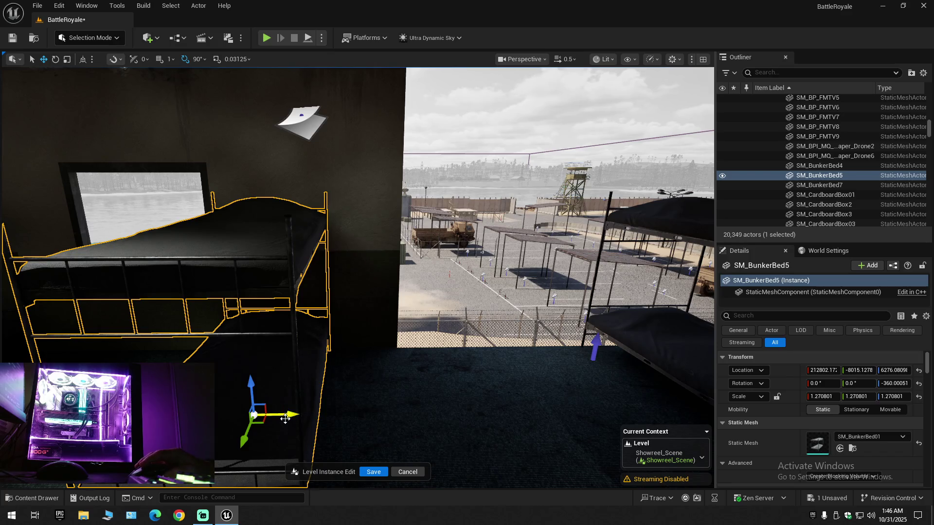
pyautogui.moveTo(288, 415)
pyautogui.mouseDown()
pyautogui.moveTo(353, 417)
pyautogui.moveTo(321, 384)
pyautogui.mouseUp()
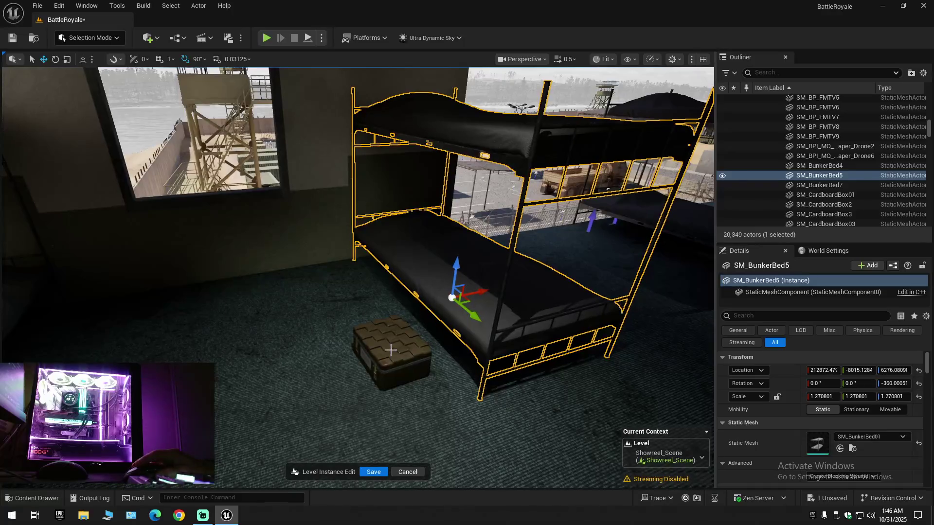
# - Delete the medical supplies box by the bed and select bunk bed SM_BunkerBed7
pyautogui.click(390, 350)
pyautogui.press('Delete')
pyautogui.moveTo(411, 369); pyautogui.dragTo(410, 292)
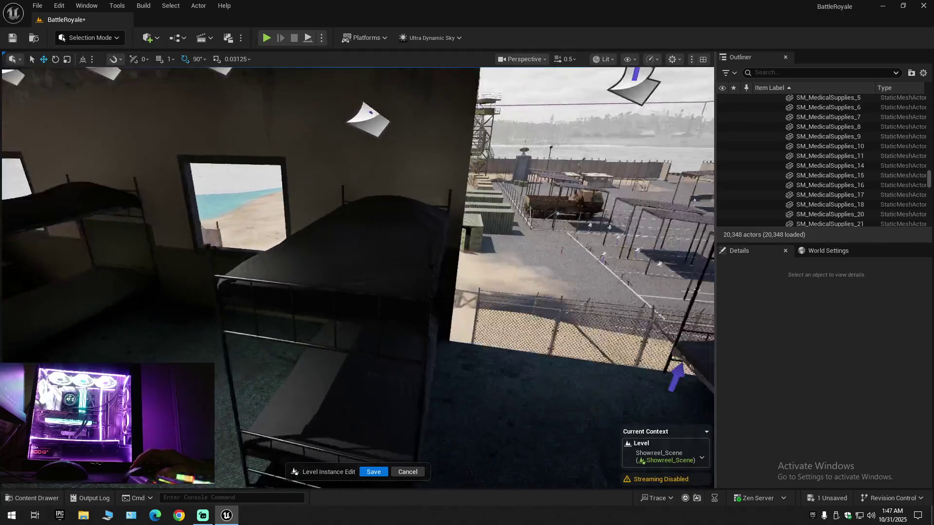
pyautogui.moveTo(411, 292); pyautogui.dragTo(411, 287)
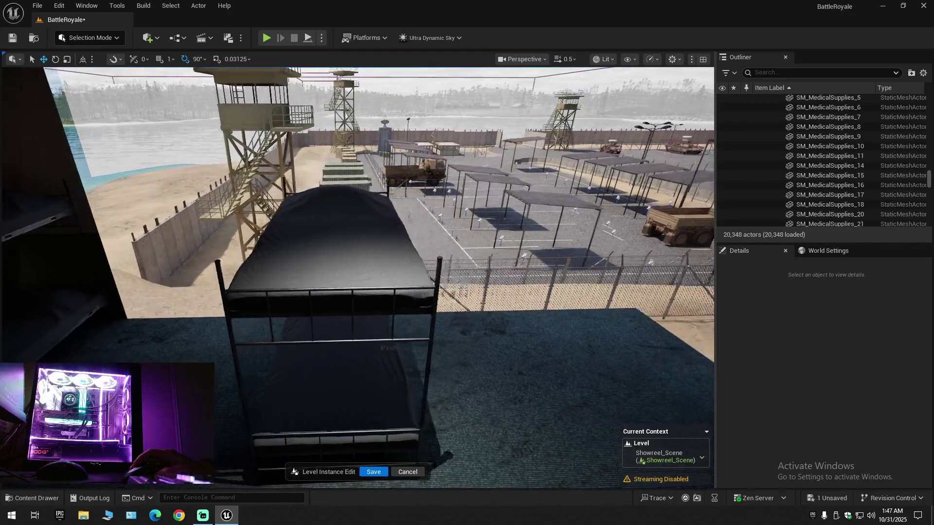
pyautogui.click(338, 291)
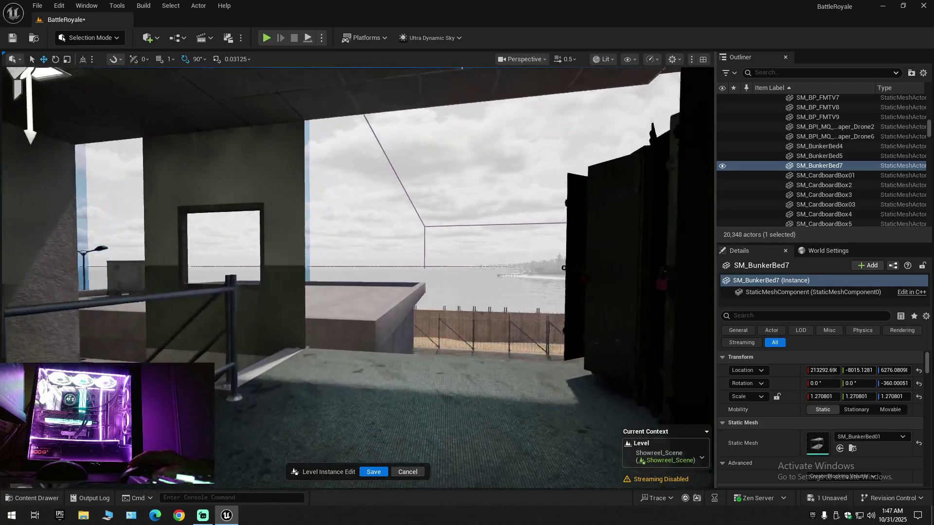
# - Delete middle locker SM_Locker_01a_Body103 along with its leftover open door and the thin door
pyautogui.press('s')
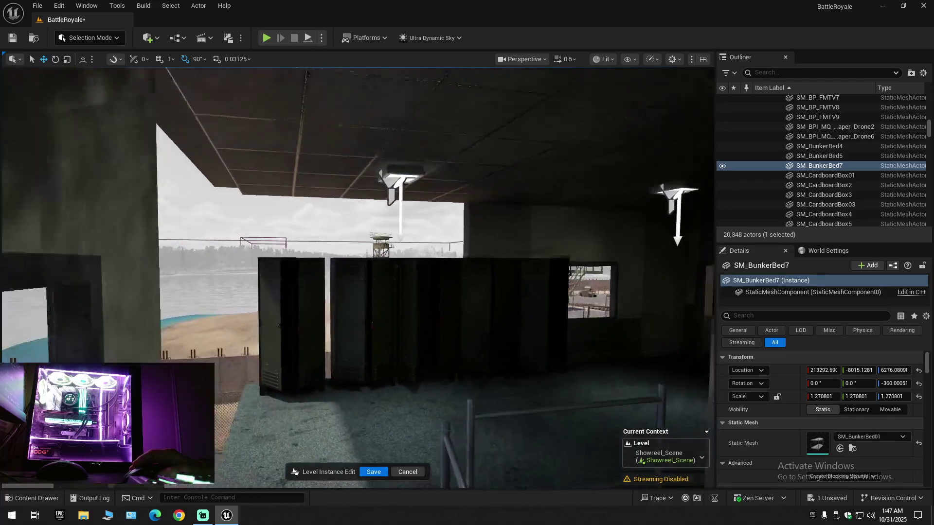
pyautogui.press('w')
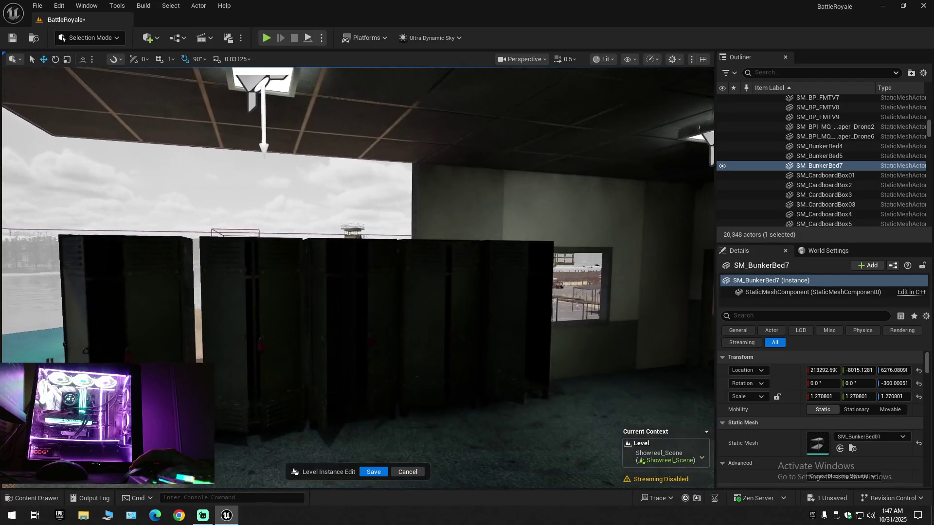
pyautogui.click(346, 250)
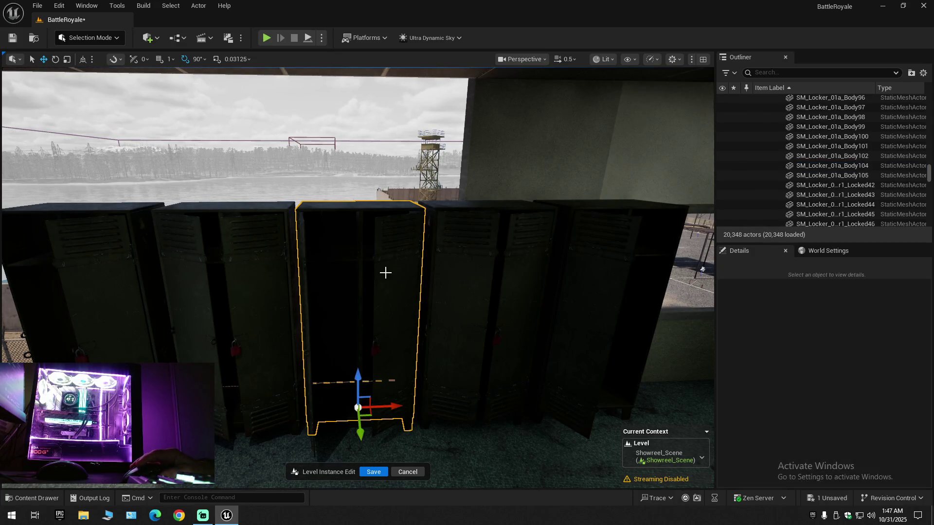
pyautogui.press('Delete')
pyautogui.click(394, 301)
pyautogui.press('Delete')
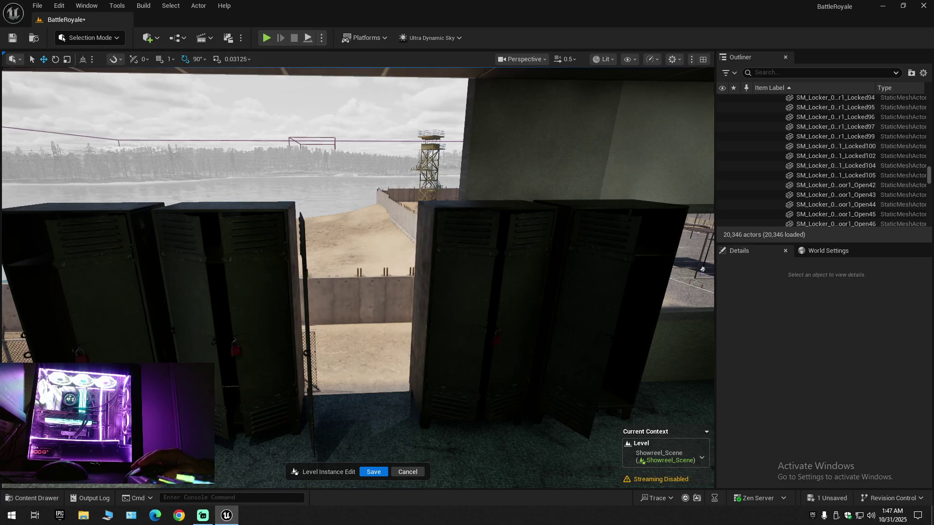
pyautogui.click(304, 274)
pyautogui.press('Delete')
# - Fly through the gap and delete open locker SM_Locker_01a_Body101, then select wall mesh SM_FFloorMiddle450x592
pyautogui.moveTo(389, 296)
pyautogui.mouseDown()
pyautogui.moveTo(387, 260)
pyautogui.moveTo(350, 249)
pyautogui.mouseUp()
pyautogui.moveTo(431, 295)
pyautogui.mouseDown()
pyautogui.moveTo(409, 291)
pyautogui.moveTo(431, 294)
pyautogui.mouseUp()
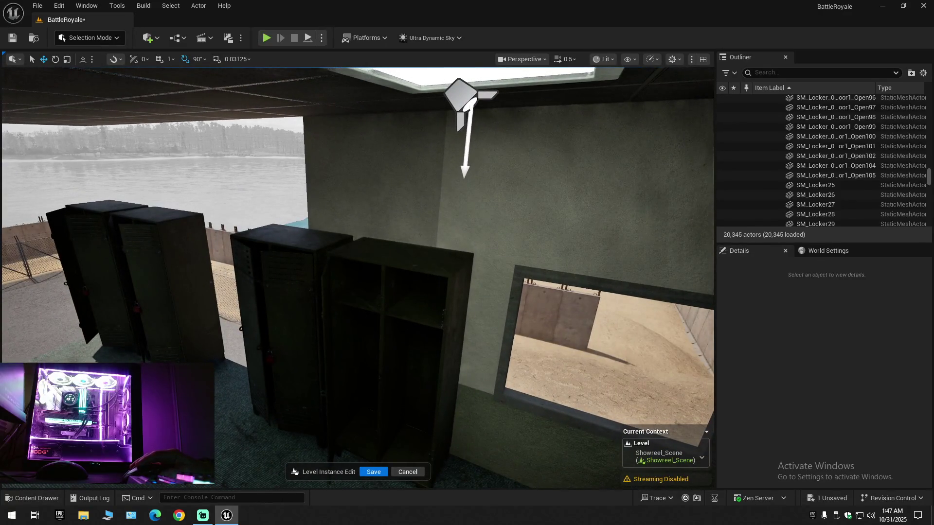
pyautogui.click(429, 268)
pyautogui.press('Delete')
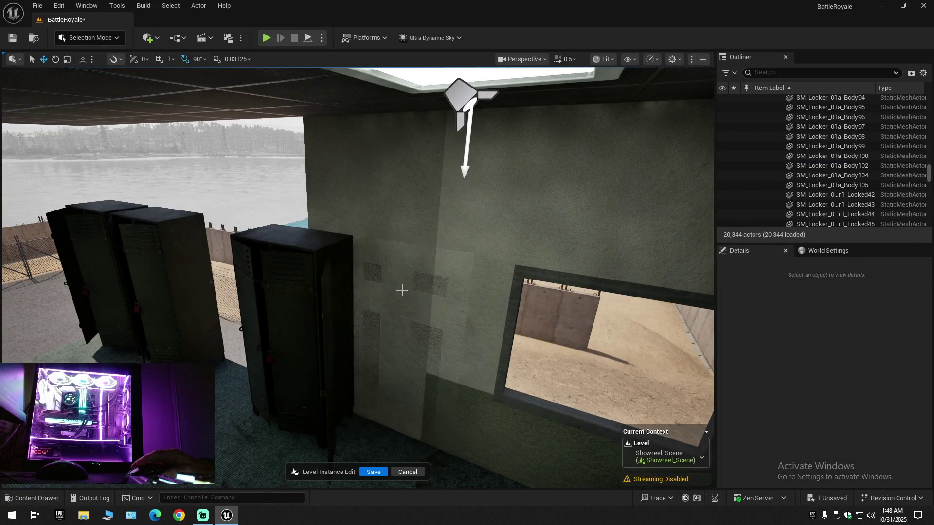
pyautogui.moveTo(353, 342); pyautogui.dragTo(284, 339)
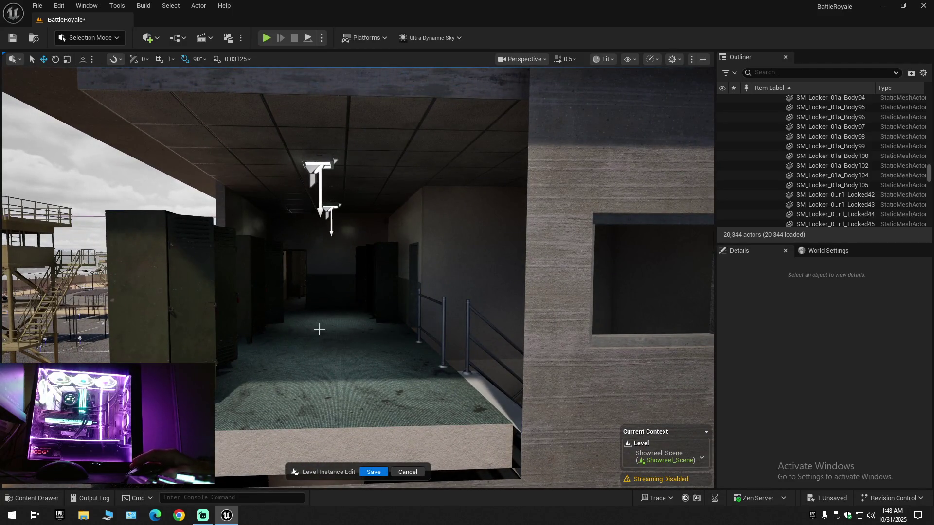
pyautogui.moveTo(284, 339)
pyautogui.mouseDown()
pyautogui.moveTo(279, 324)
pyautogui.moveTo(253, 320)
pyautogui.moveTo(333, 339)
pyautogui.moveTo(340, 327)
pyautogui.moveTo(335, 302)
pyautogui.moveTo(302, 287)
pyautogui.moveTo(380, 315)
pyautogui.mouseUp()
pyautogui.click(333, 339)
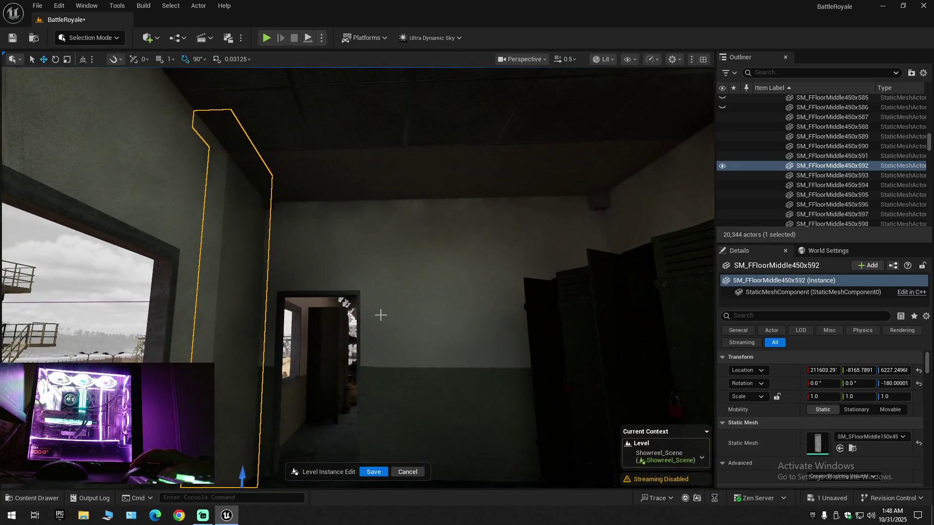
# - Collapse the Outliner hierarchy and unhide floor pieces SM_FFloorMiddle450x586 and SM_FFloorMiddle450x585
pyautogui.click(923, 74)
pyautogui.click(858, 122)
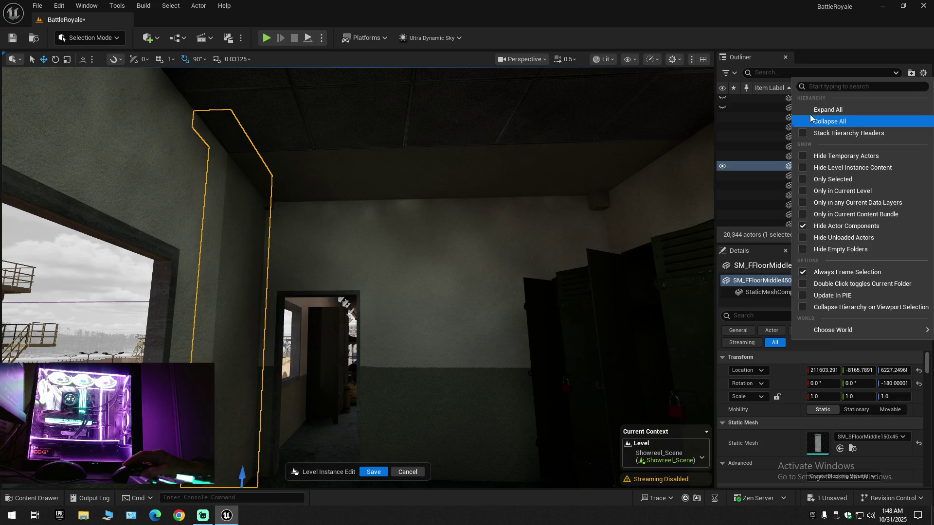
pyautogui.click(747, 127)
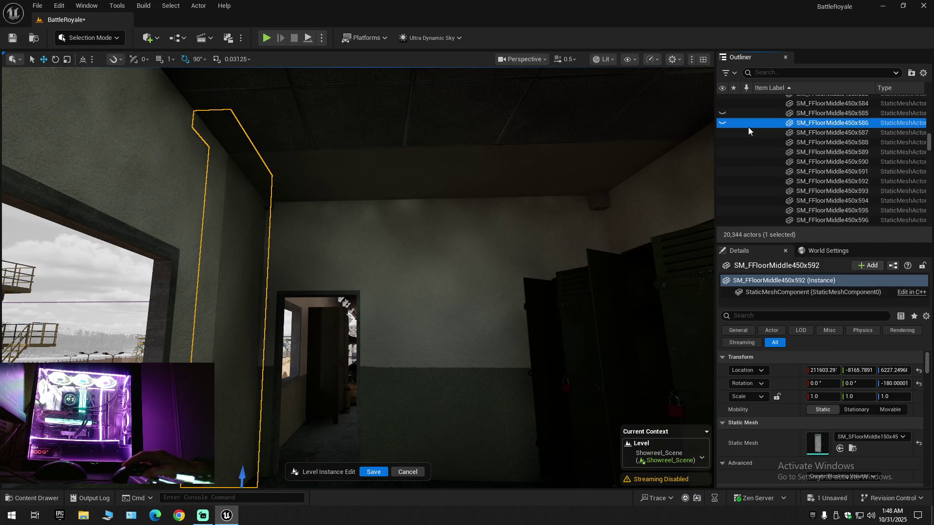
pyautogui.click(721, 124)
pyautogui.scroll(1, 630, 130)
pyautogui.press('w')
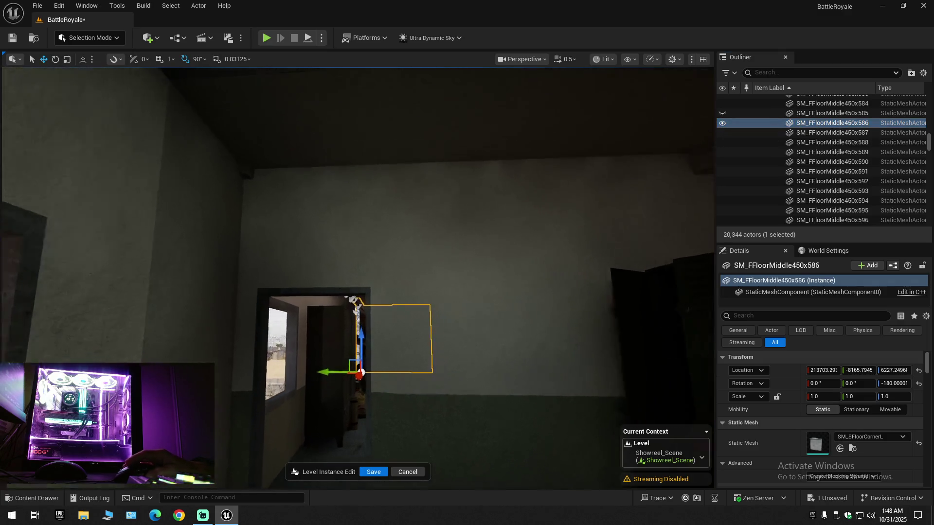
pyautogui.press('w')
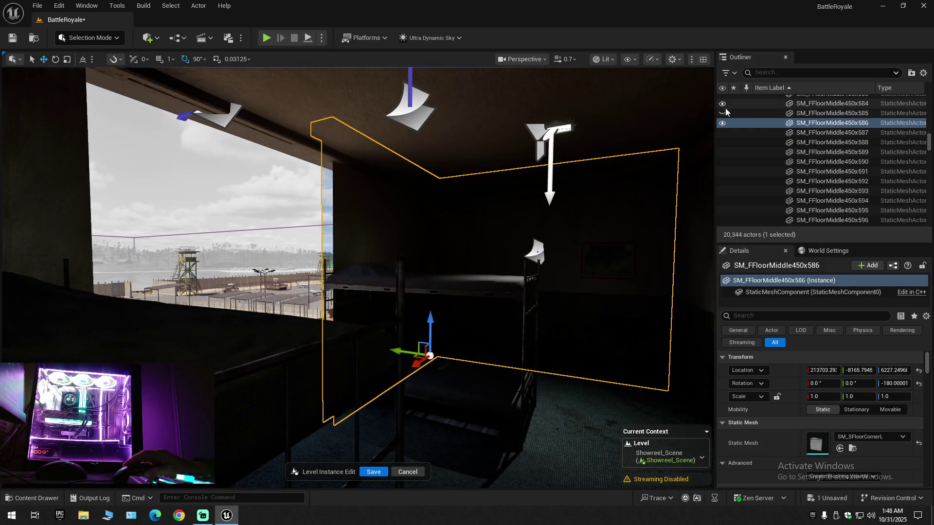
pyautogui.click(721, 113)
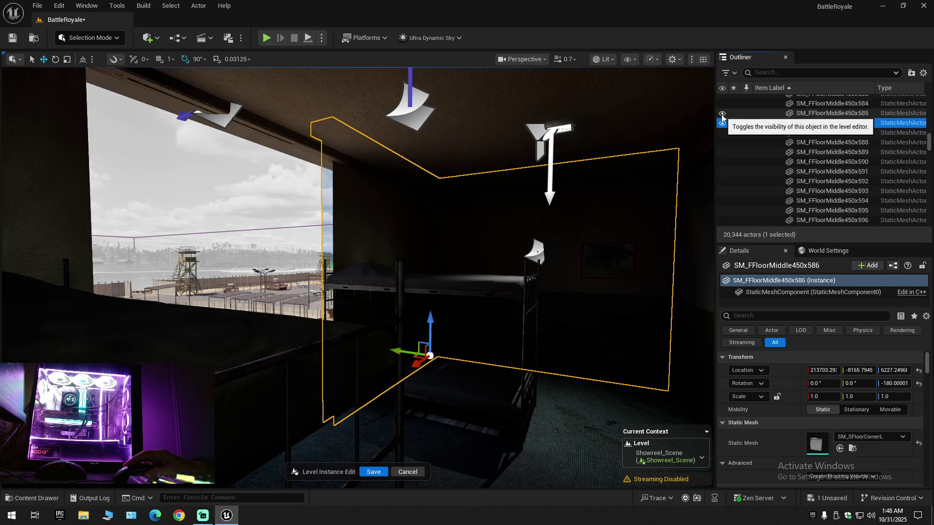
# - Delete the open locker door SM_Locker_01a_Door1_Open101 by the yard window
pyautogui.moveTo(681, 146)
pyautogui.mouseDown()
pyautogui.moveTo(550, 146)
pyautogui.moveTo(603, 146)
pyautogui.moveTo(544, 155)
pyautogui.moveTo(515, 146)
pyautogui.moveTo(623, 146)
pyautogui.moveTo(593, 146)
pyautogui.moveTo(593, 93)
pyautogui.moveTo(373, 213)
pyautogui.moveTo(350, 214)
pyautogui.moveTo(389, 223)
pyautogui.mouseUp()
pyautogui.scroll(-1, 374, 213)
pyautogui.scroll(-1, 360, 212)
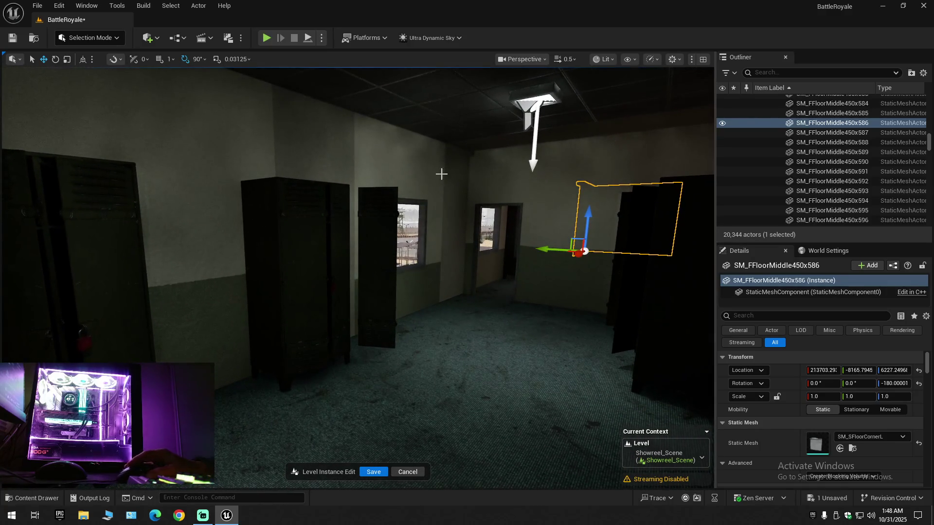
pyautogui.click(382, 236)
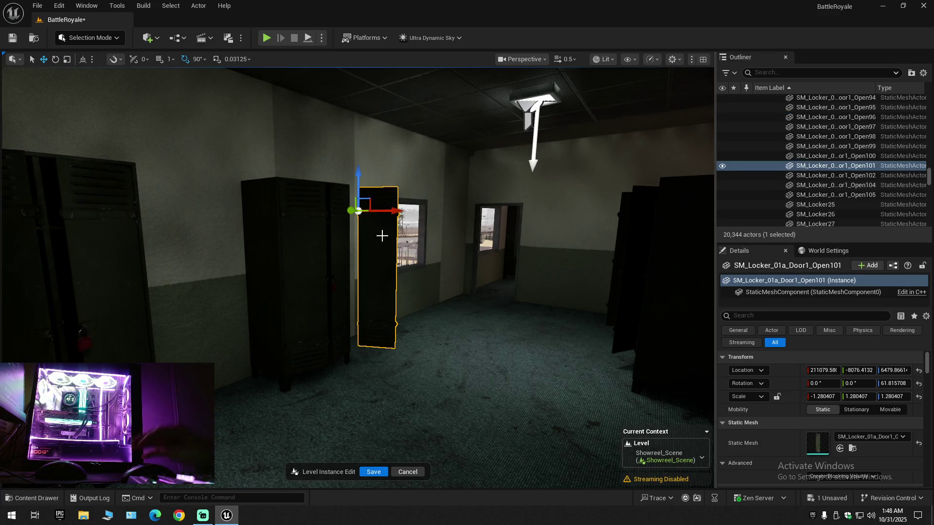
pyautogui.press('Delete')
pyautogui.moveTo(381, 236)
pyautogui.mouseDown()
pyautogui.moveTo(367, 258)
pyautogui.moveTo(340, 250)
pyautogui.moveTo(365, 243)
pyautogui.moveTo(325, 241)
pyautogui.moveTo(362, 323)
pyautogui.mouseUp()
pyautogui.click(394, 323)
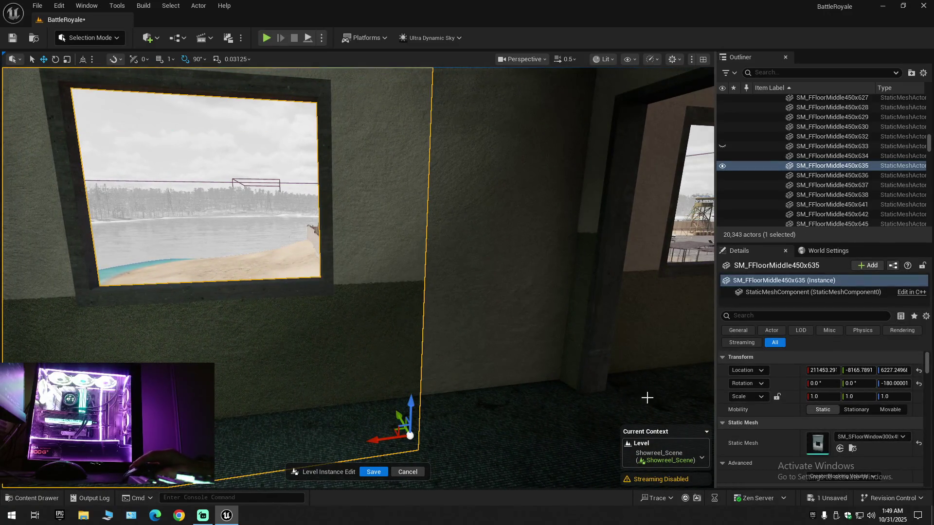
pyautogui.scroll(-10, 791, 442)
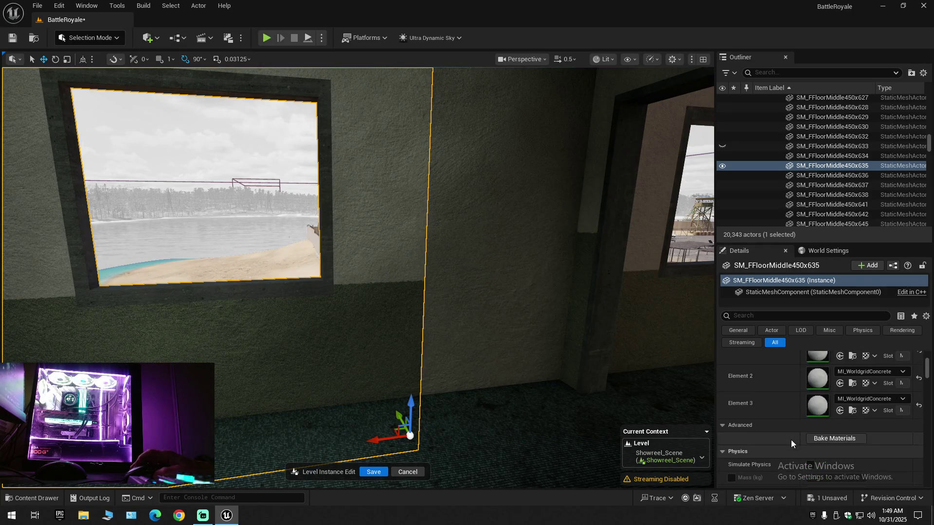
pyautogui.scroll(2, 791, 435)
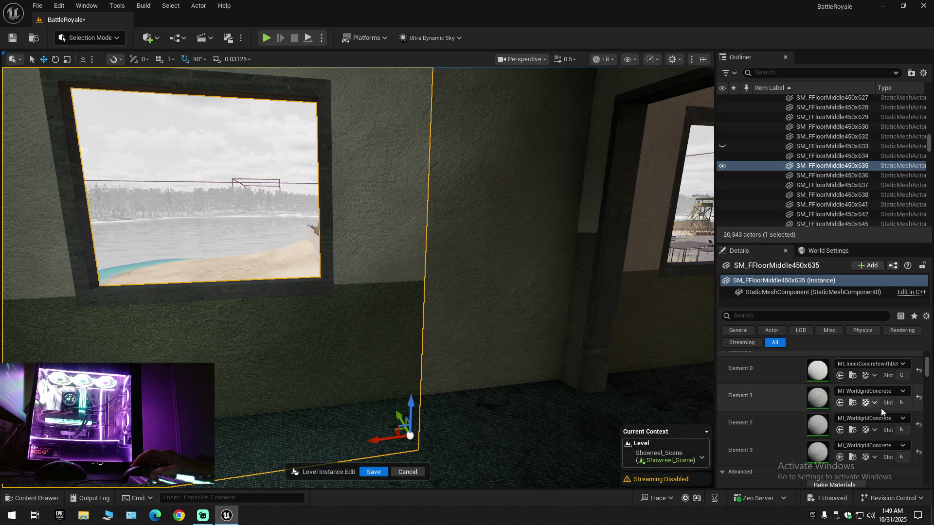
pyautogui.scroll(-1, 870, 457)
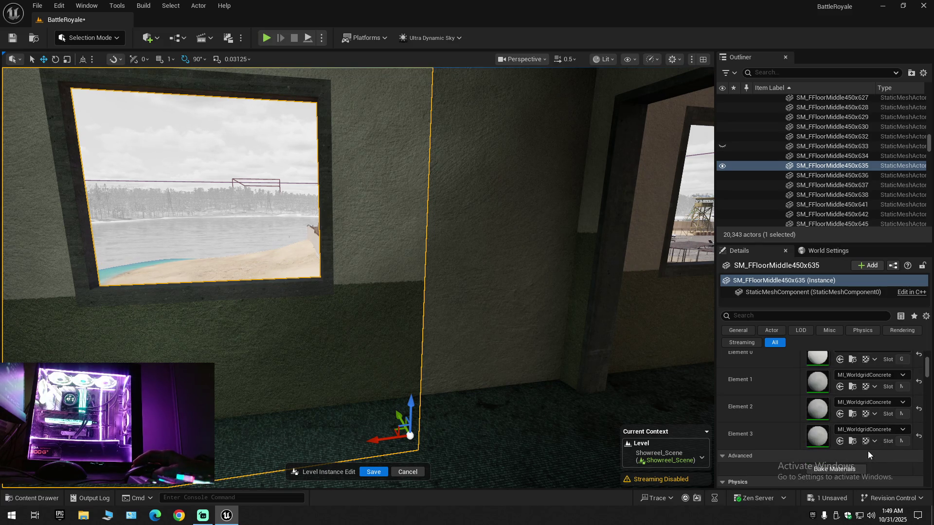
pyautogui.scroll(4, 827, 438)
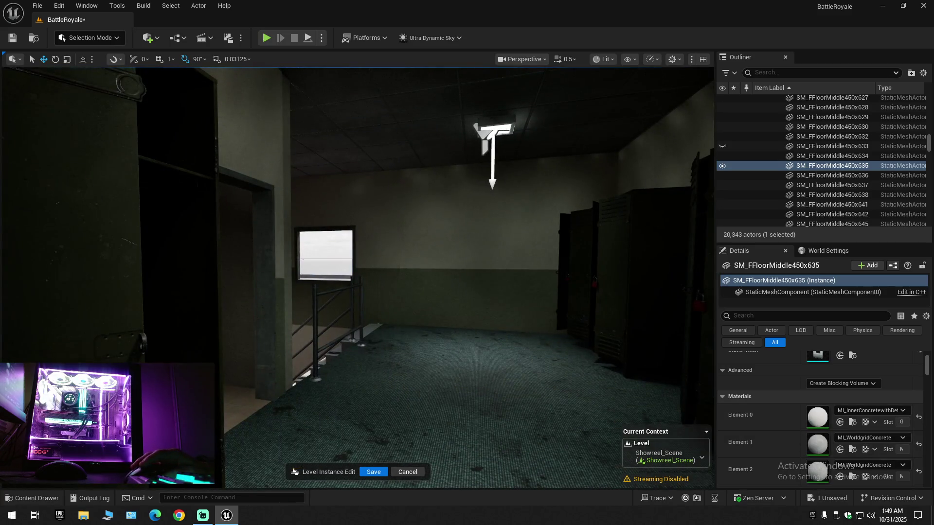
pyautogui.click(457, 292)
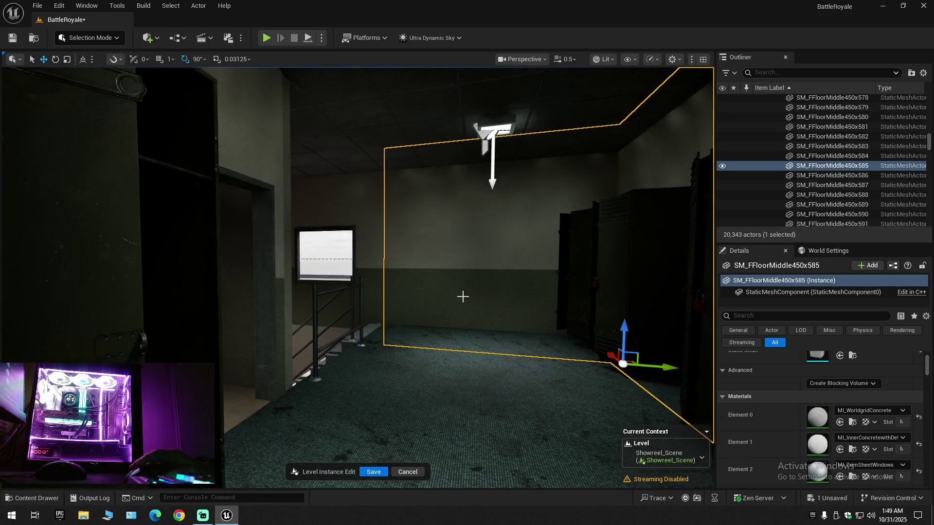
pyautogui.scroll(-3, 802, 419)
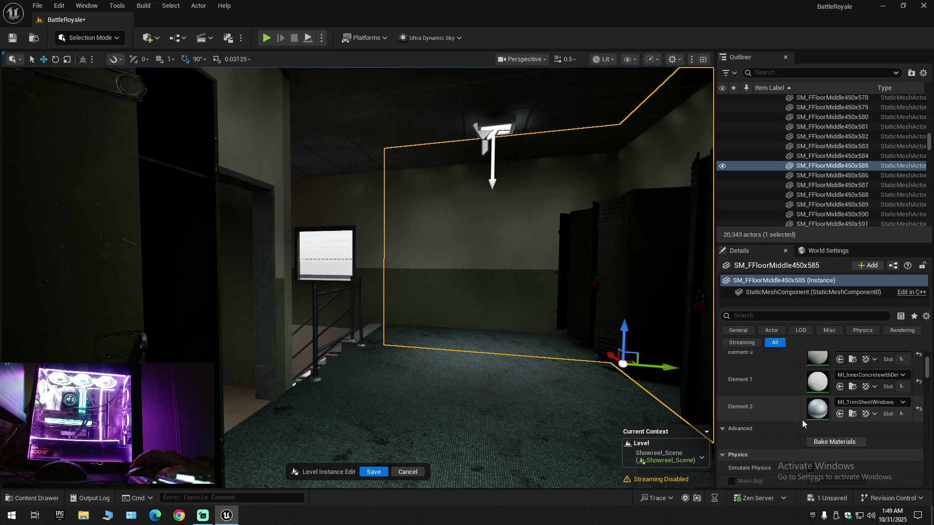
pyautogui.click(851, 415)
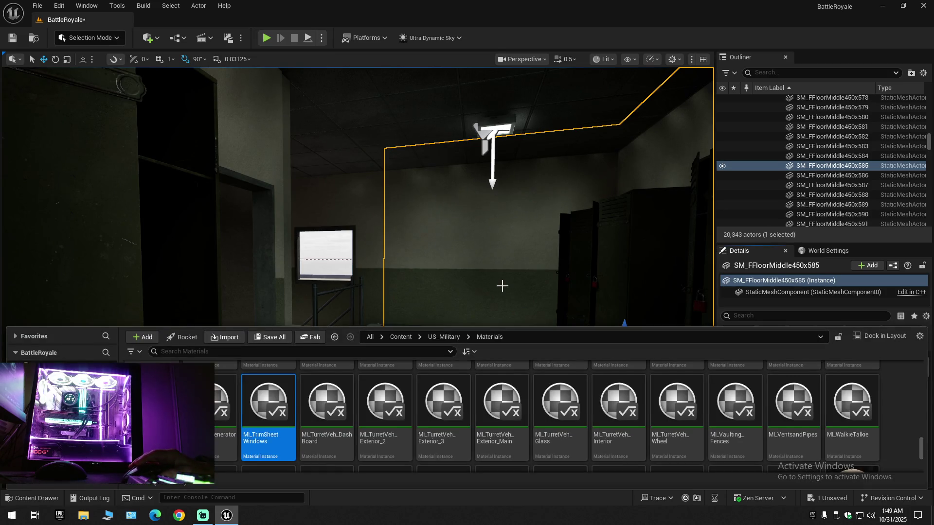
pyautogui.moveTo(501, 286); pyautogui.dragTo(502, 243)
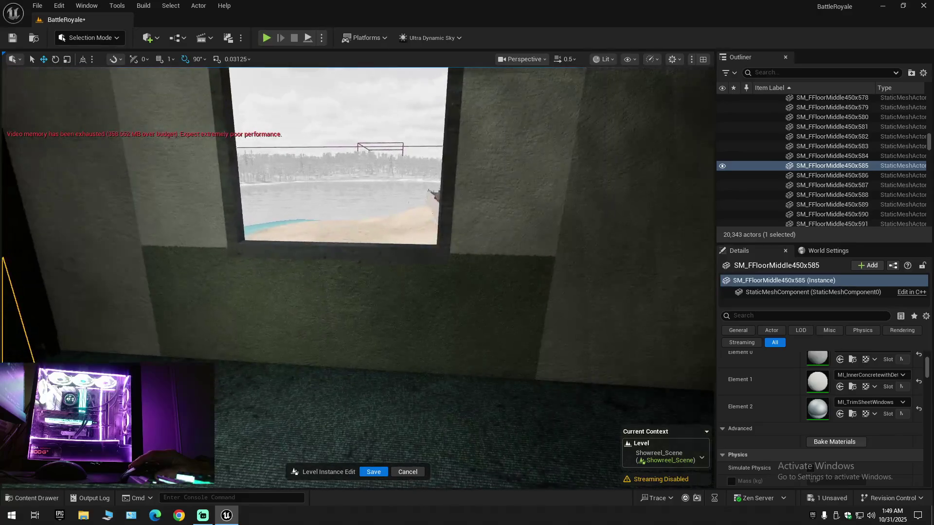
pyautogui.moveTo(496, 276); pyautogui.dragTo(535, 277)
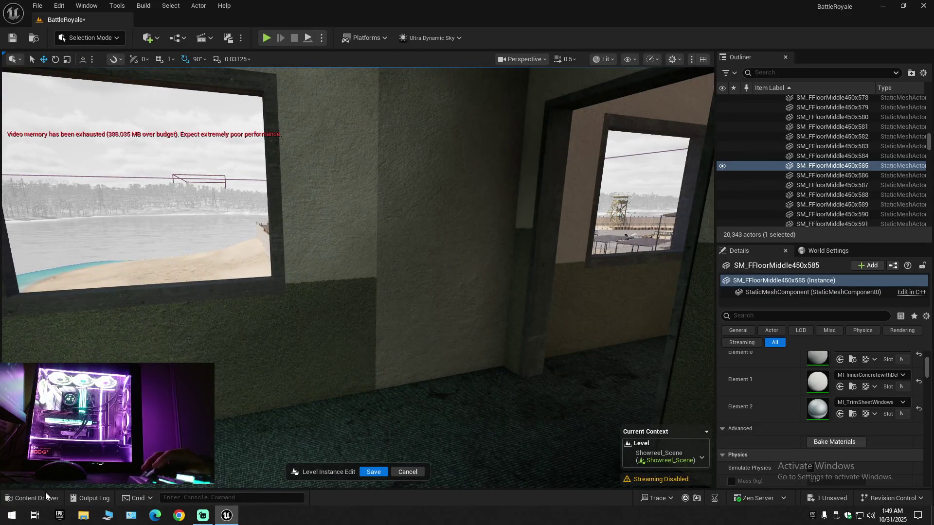
pyautogui.click(506, 363)
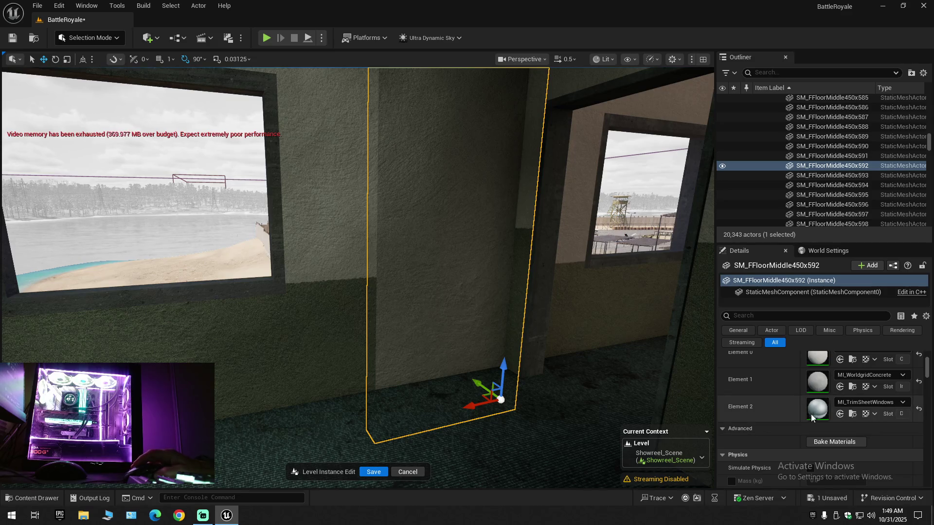
pyautogui.scroll(1, 840, 401)
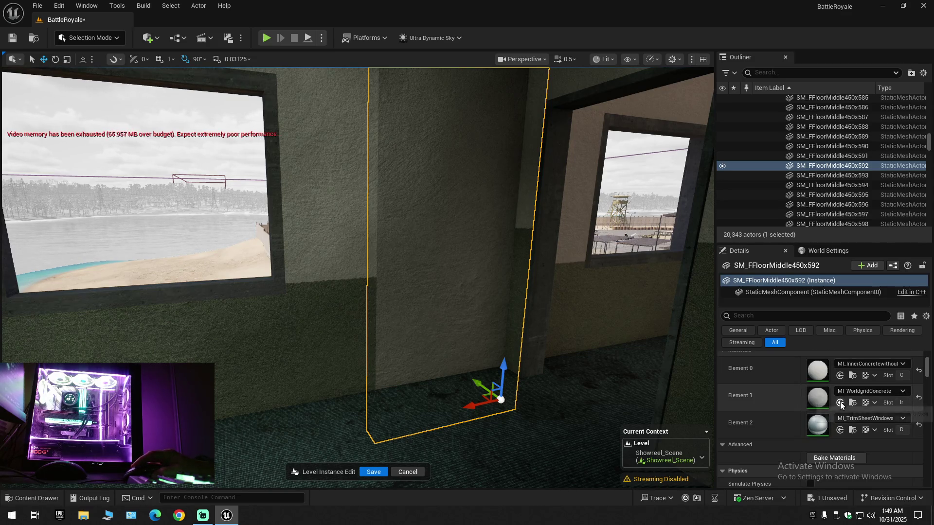
pyautogui.click(840, 403)
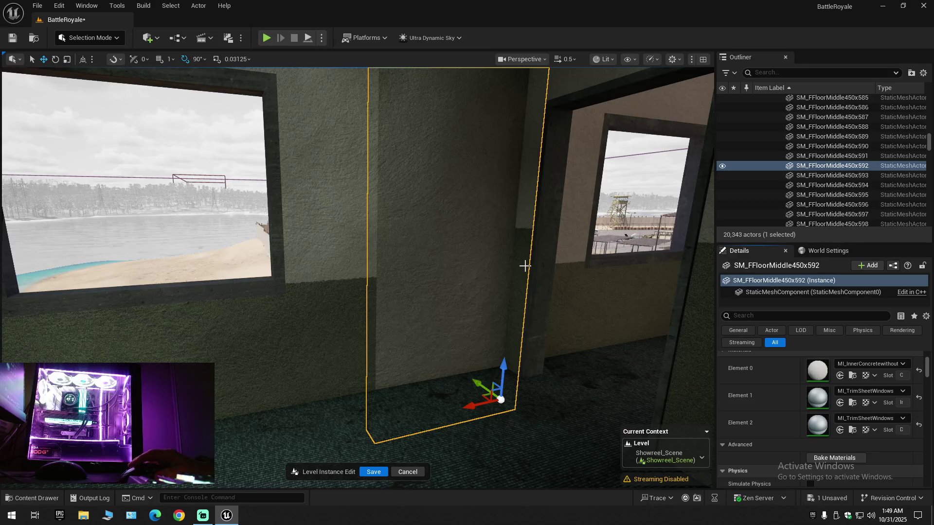
pyautogui.moveTo(525, 266); pyautogui.dragTo(486, 265)
pyautogui.hotkey('ctrl', 'z')
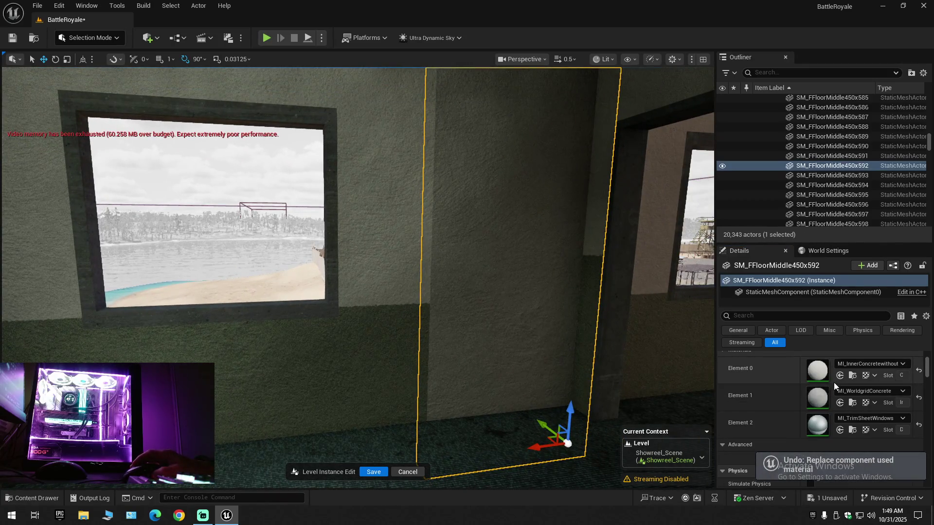
pyautogui.scroll(2, 834, 383)
pyautogui.click(839, 407)
pyautogui.moveTo(515, 303)
pyautogui.mouseDown()
pyautogui.moveTo(511, 234)
pyautogui.moveTo(515, 263)
pyautogui.moveTo(534, 262)
pyautogui.moveTo(501, 262)
pyautogui.mouseUp()
pyautogui.hotkey('ctrl', 'z')
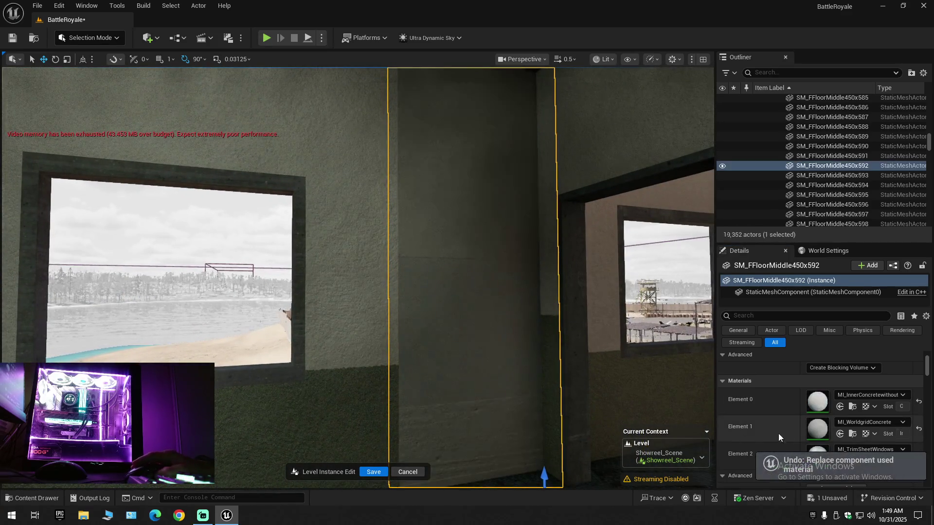
pyautogui.scroll(-2, 840, 430)
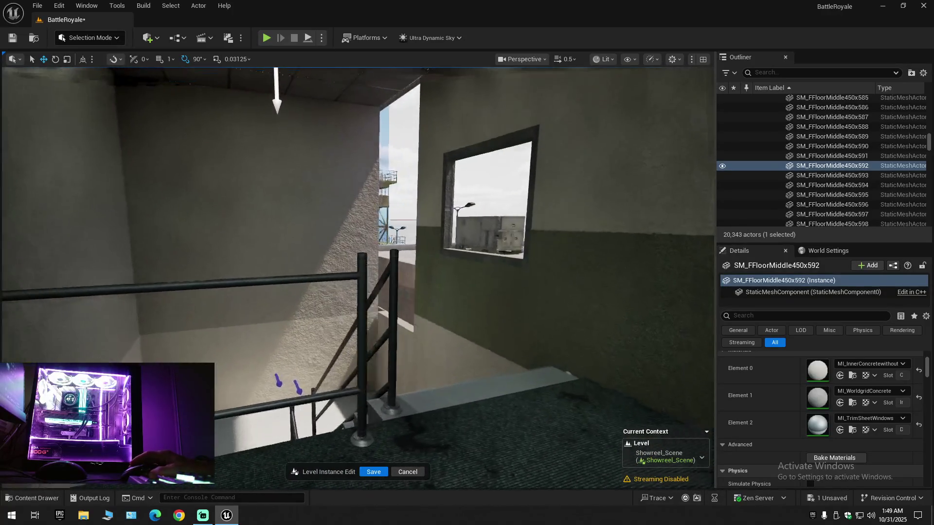
pyautogui.press('w')
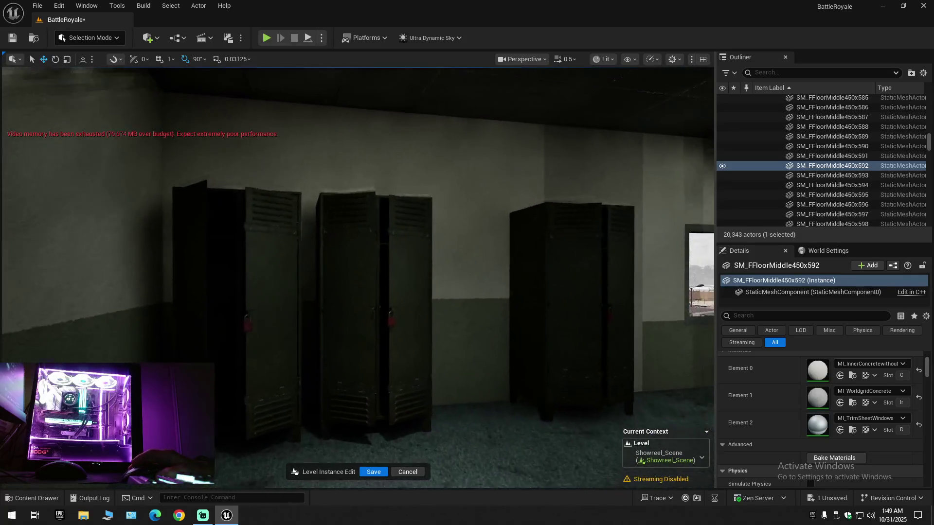
pyautogui.press('w')
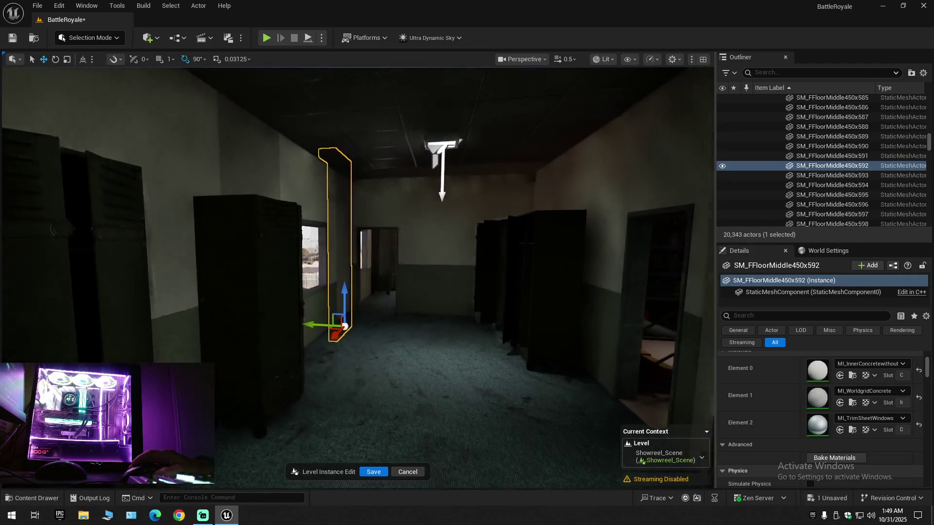
pyautogui.press('w')
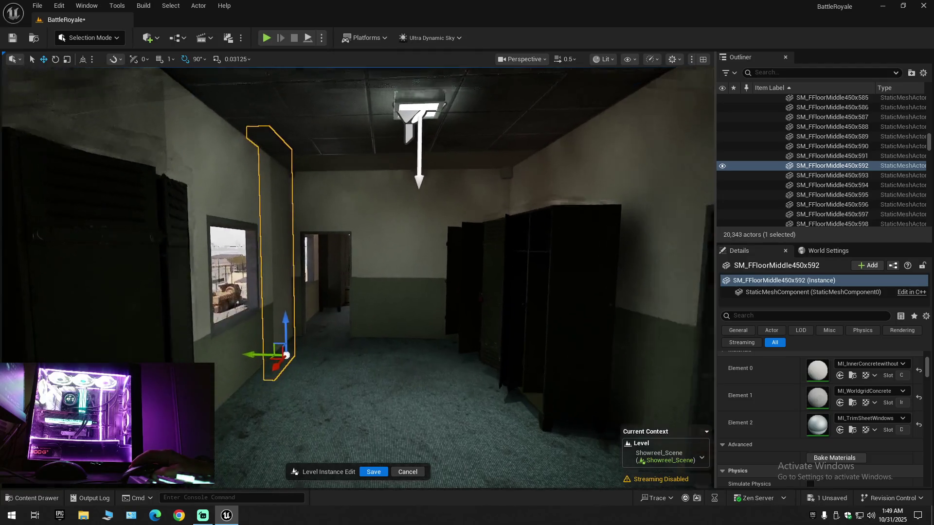
pyautogui.press('w')
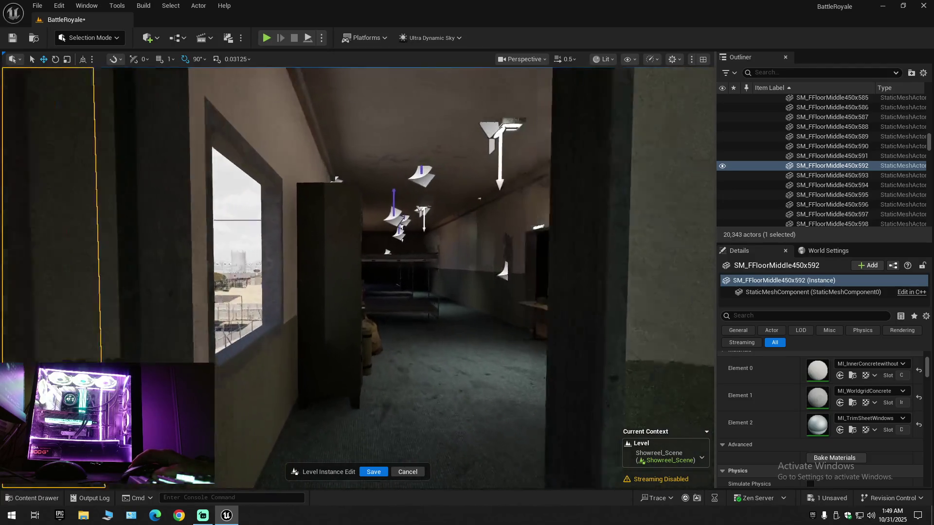
pyautogui.press('w')
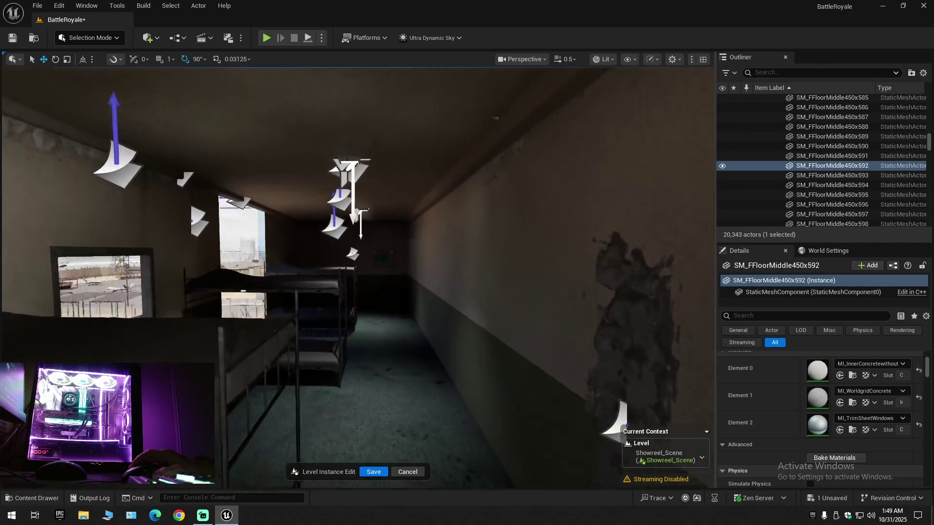
# - Collapse the whole Outliner hierarchy and re-expand the BattleRoyale level's folder list
pyautogui.press('w')
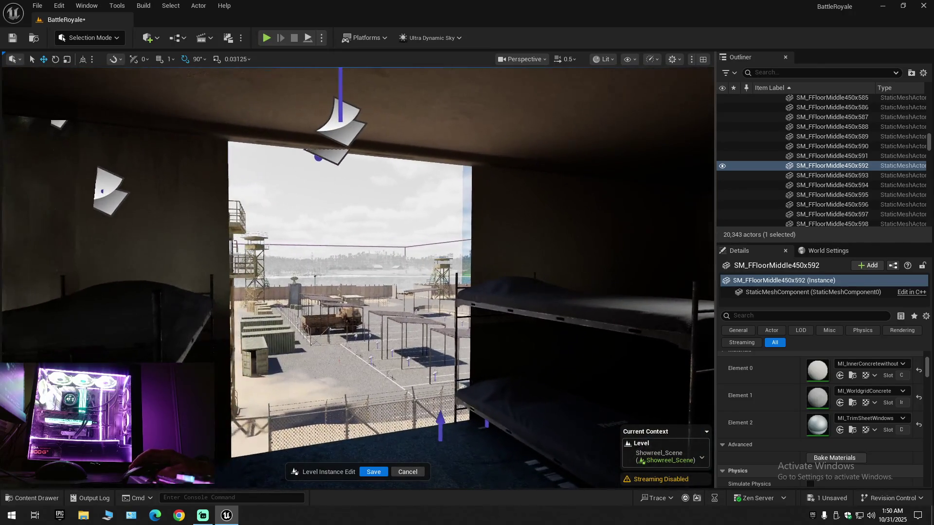
pyautogui.click(923, 73)
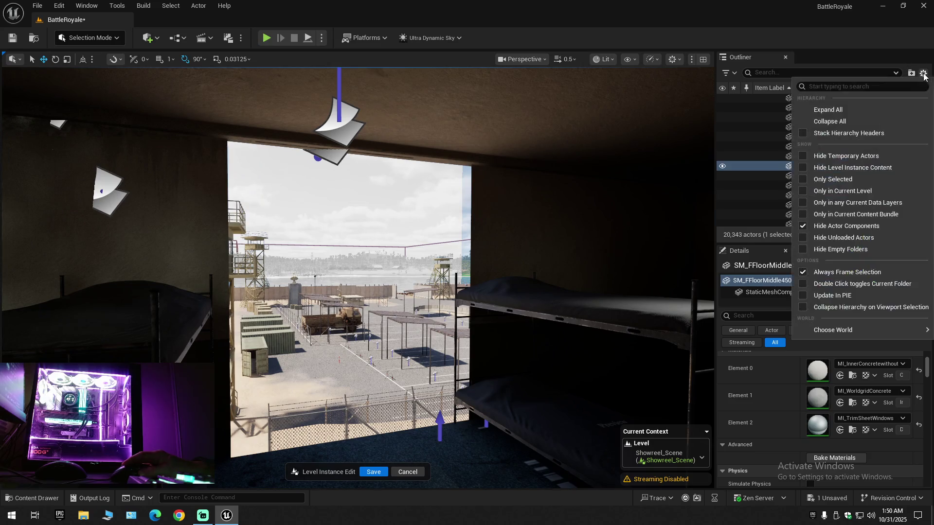
pyautogui.click(869, 122)
pyautogui.click(761, 112)
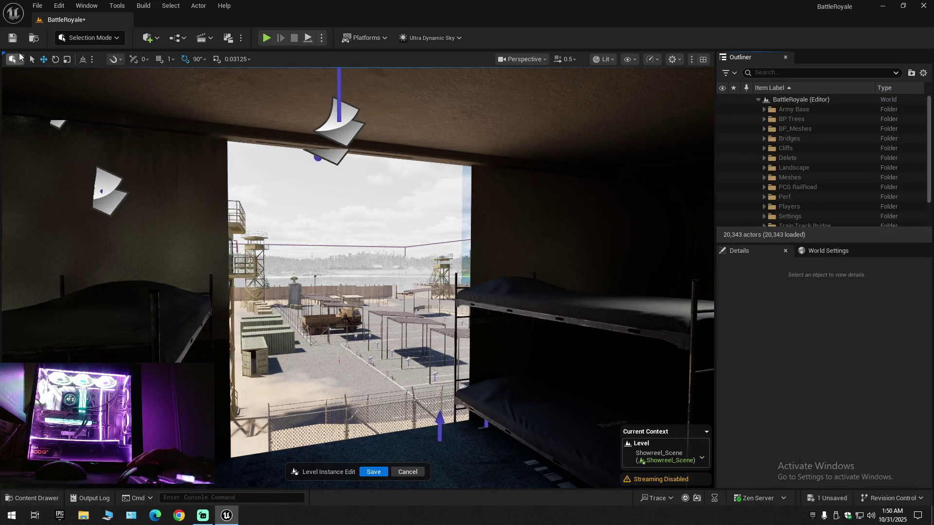
# - Save all modified packages, then use File > Save Current Level twice
pyautogui.click(13, 38)
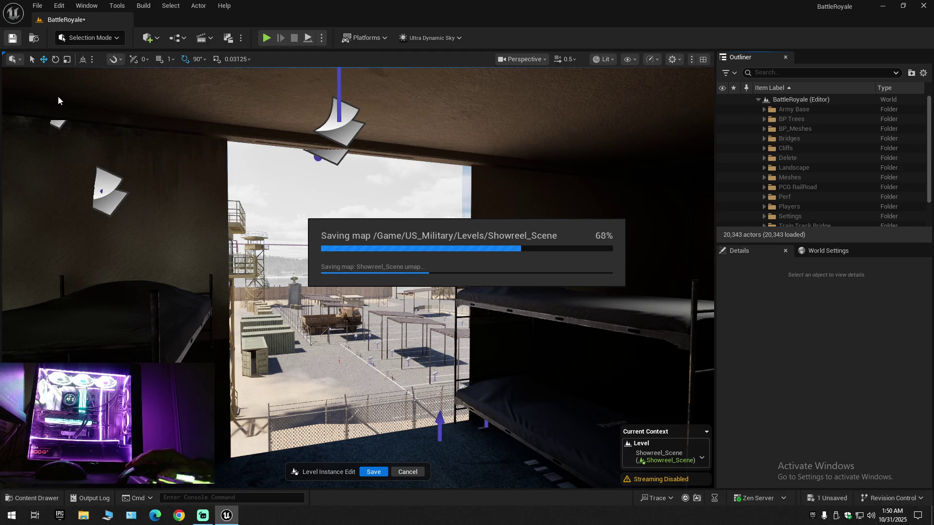
pyautogui.click(38, 5)
pyautogui.click(73, 123)
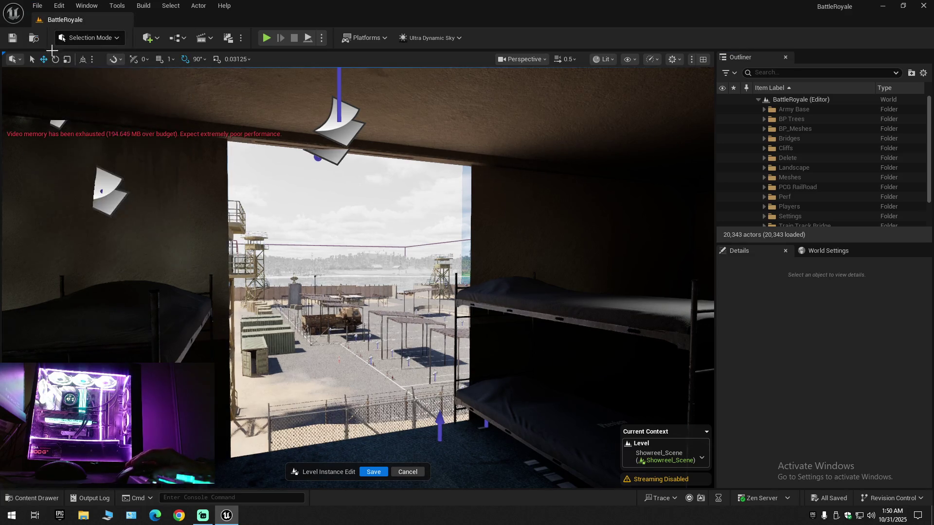
pyautogui.click(37, 9)
pyautogui.click(73, 124)
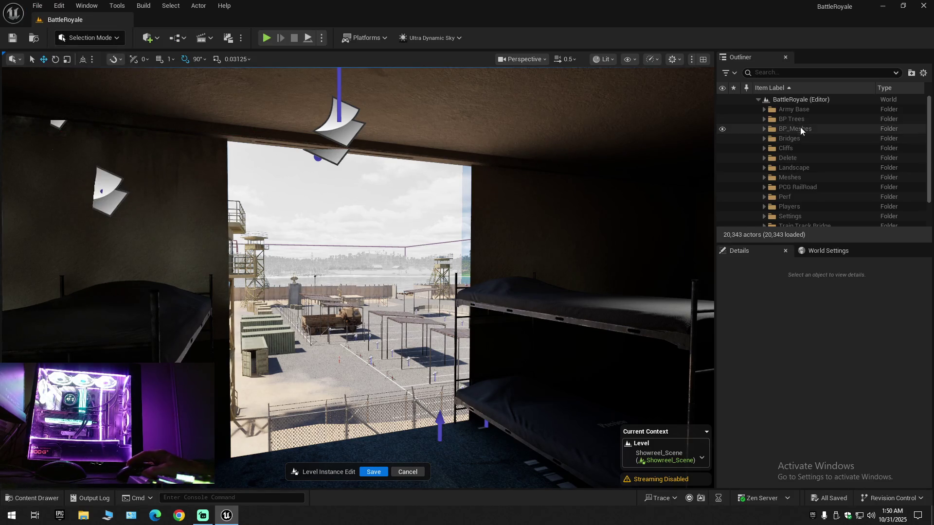
# - Expand the Army Base folder and hide, then re-show, the Showreel_Scene level instance
pyautogui.click(765, 110)
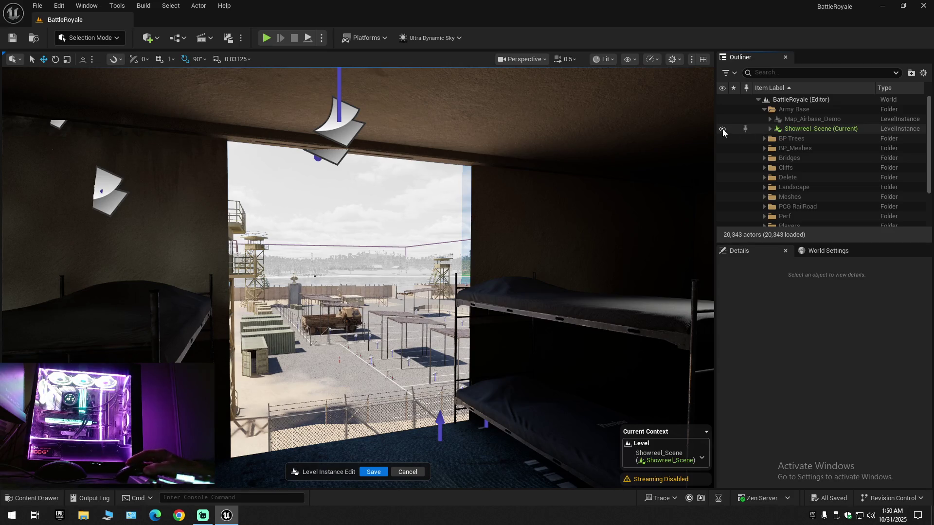
pyautogui.click(722, 129)
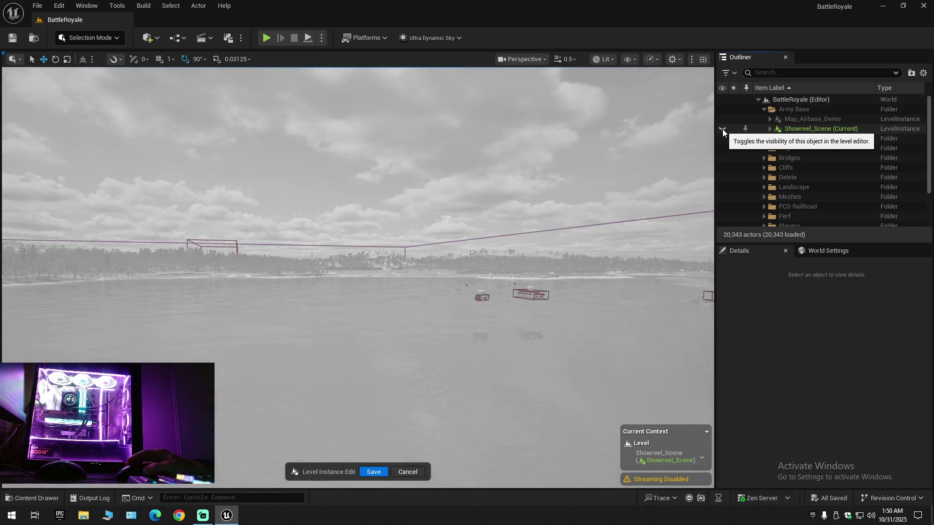
pyautogui.click(723, 129)
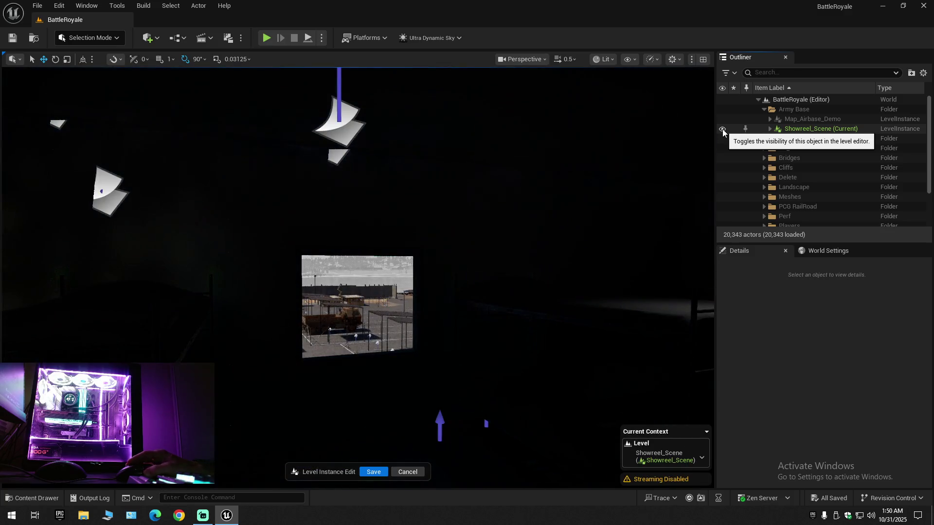
# - Fly through the barracks, select the dark wall piece SM_FFloorMiddle450x586, and list the editor modes
pyautogui.moveTo(415, 333)
pyautogui.mouseDown()
pyautogui.moveTo(392, 304)
pyautogui.moveTo(355, 304)
pyautogui.moveTo(348, 282)
pyautogui.moveTo(369, 287)
pyautogui.moveTo(254, 308)
pyautogui.moveTo(301, 350)
pyautogui.moveTo(447, 324)
pyautogui.mouseUp()
pyautogui.click(443, 255)
pyautogui.moveTo(443, 254)
pyautogui.mouseDown()
pyautogui.moveTo(433, 278)
pyautogui.moveTo(388, 299)
pyautogui.moveTo(446, 279)
pyautogui.mouseUp()
pyautogui.scroll(1, 417, 285)
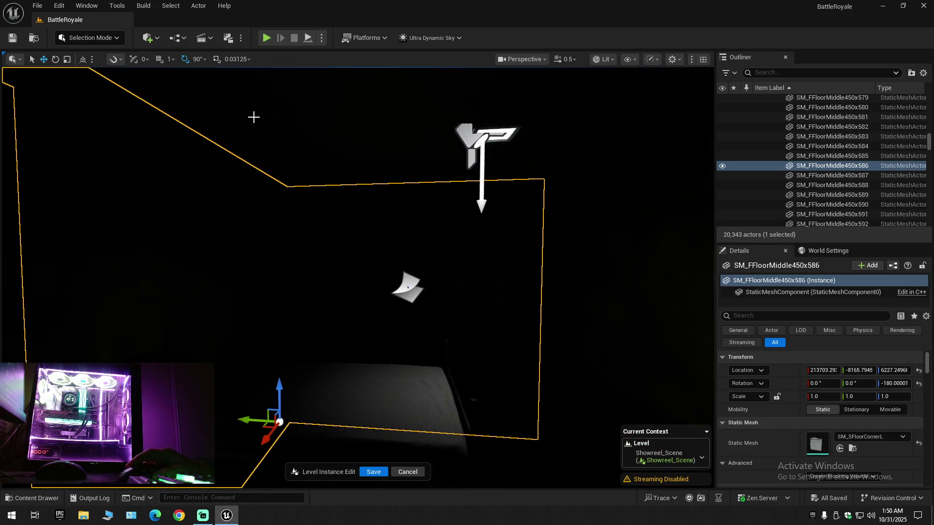
pyautogui.click(90, 38)
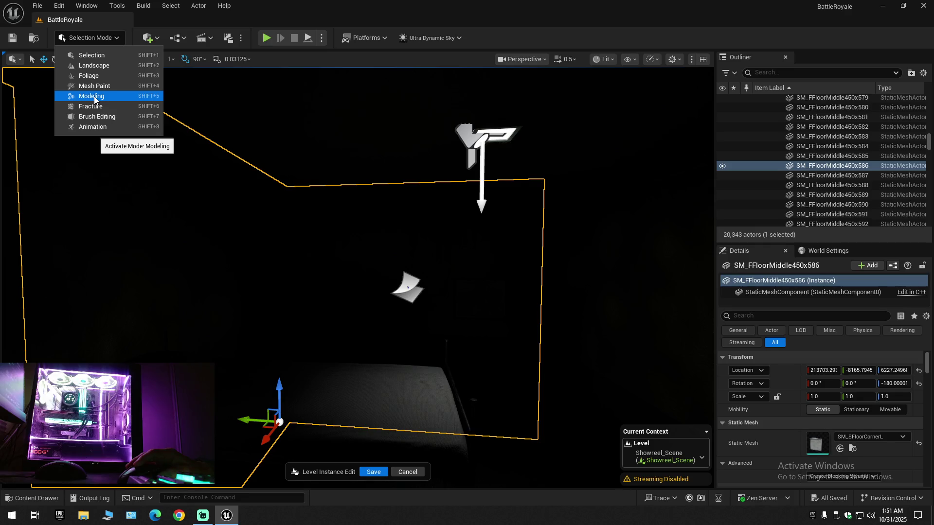
# - Switch to Modeling mode and start Faves > Tri Select on the framed wall mesh
pyautogui.click(95, 96)
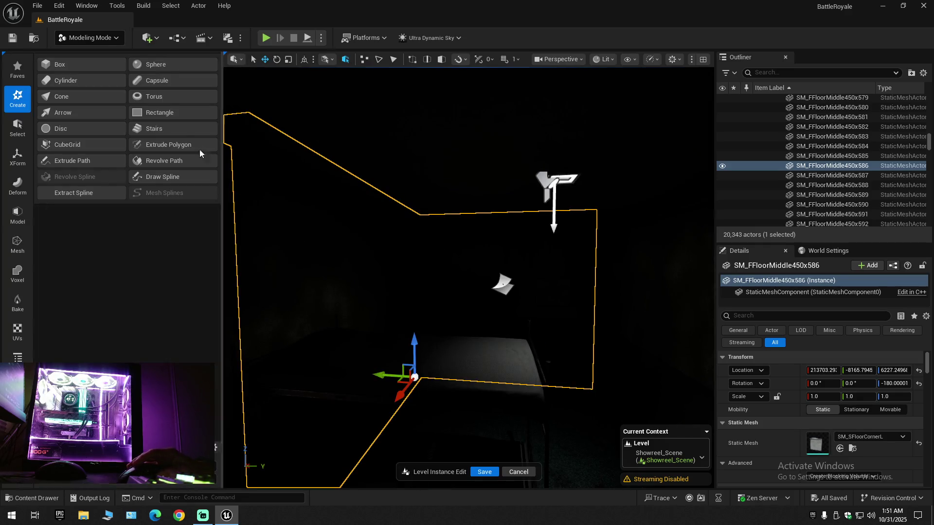
pyautogui.click(20, 71)
pyautogui.click(79, 67)
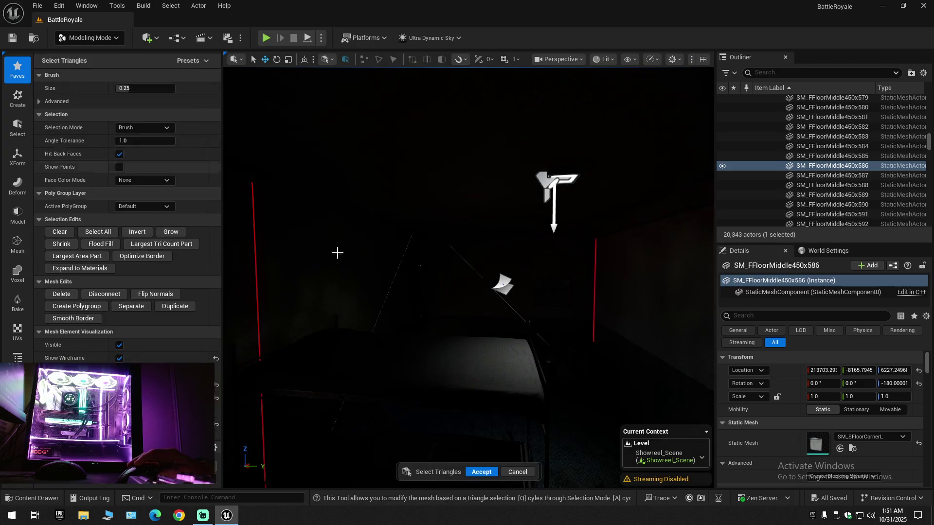
pyautogui.press('f')
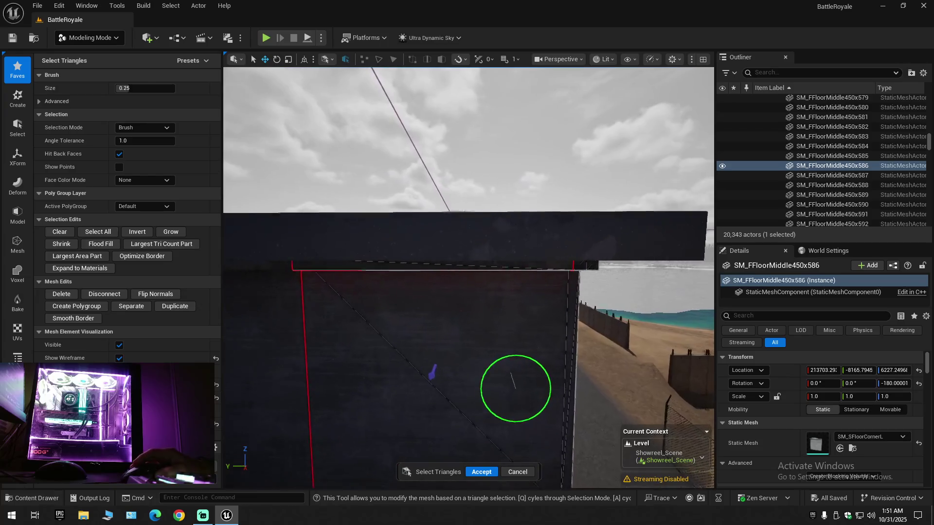
# - Set Selection Mode to All Connected and Face Color Mode to By Group, then cancel
pyautogui.click(146, 127)
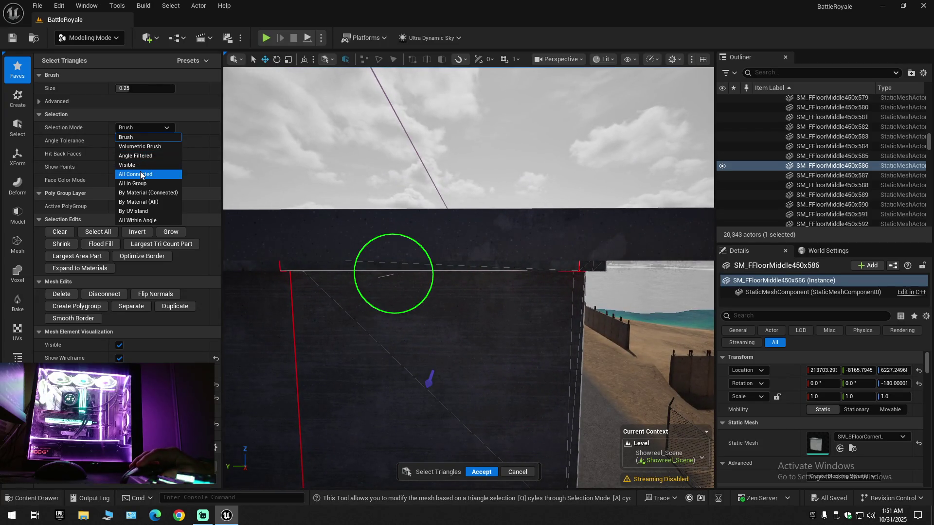
pyautogui.click(141, 175)
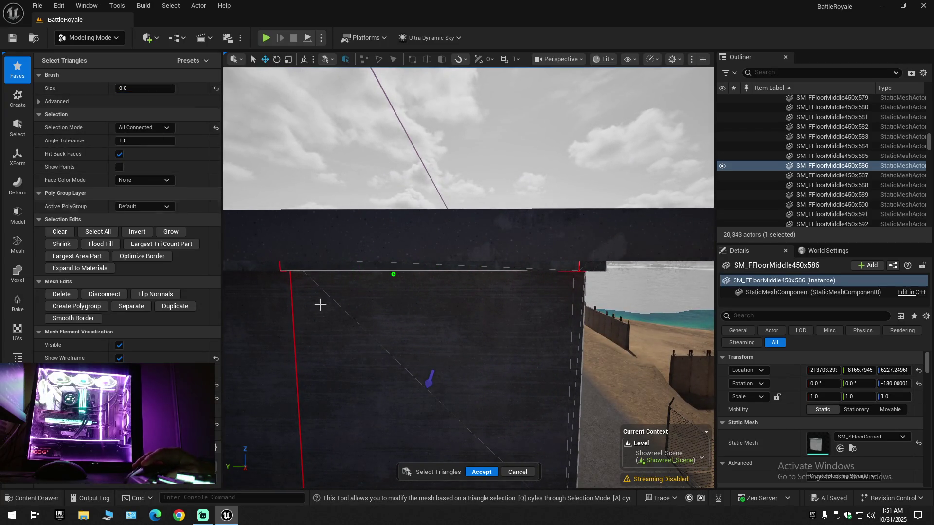
pyautogui.click(147, 182)
pyautogui.click(145, 197)
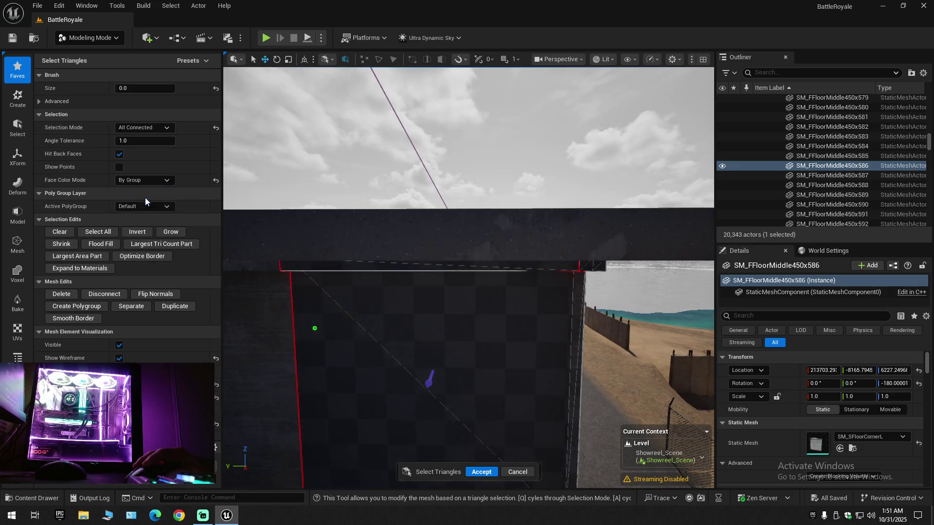
pyautogui.moveTo(422, 371)
pyautogui.mouseDown()
pyautogui.moveTo(427, 328)
pyautogui.moveTo(440, 327)
pyautogui.moveTo(357, 292)
pyautogui.mouseUp()
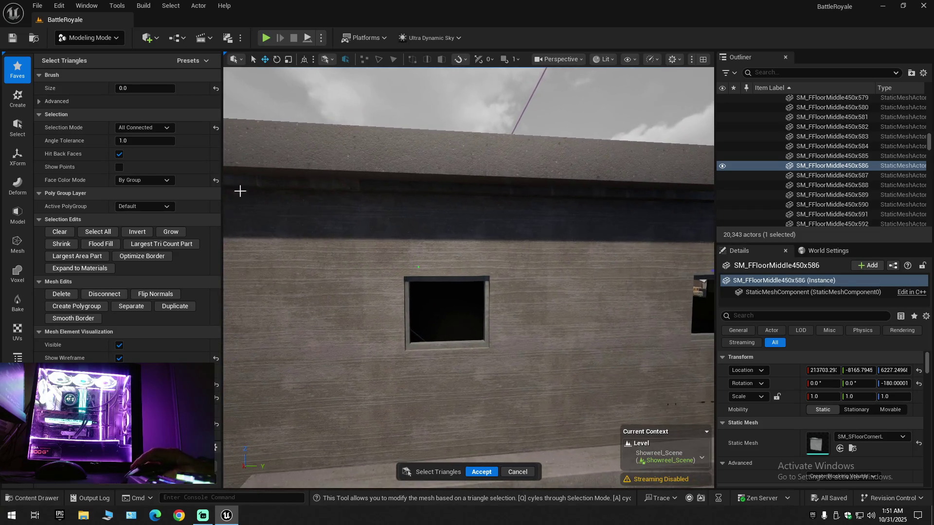
pyautogui.click(523, 472)
pyautogui.moveTo(516, 357); pyautogui.dragTo(516, 357)
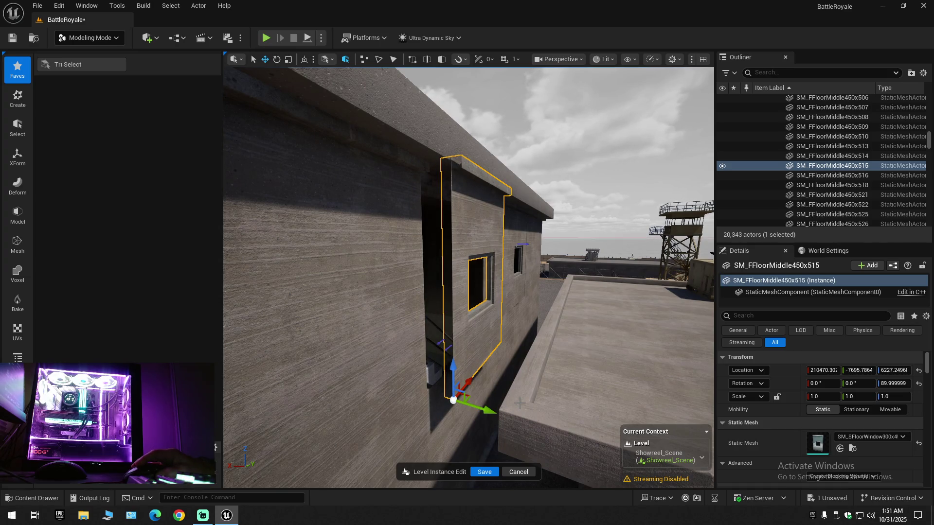
# - Undo the accidental wall move and select wall piece SM_FFloorMiddle450x586
pyautogui.hotkey('ctrl', 'z')
pyautogui.moveTo(516, 357); pyautogui.dragTo(516, 357)
pyautogui.click(489, 314)
pyautogui.moveTo(499, 322); pyautogui.dragTo(507, 301)
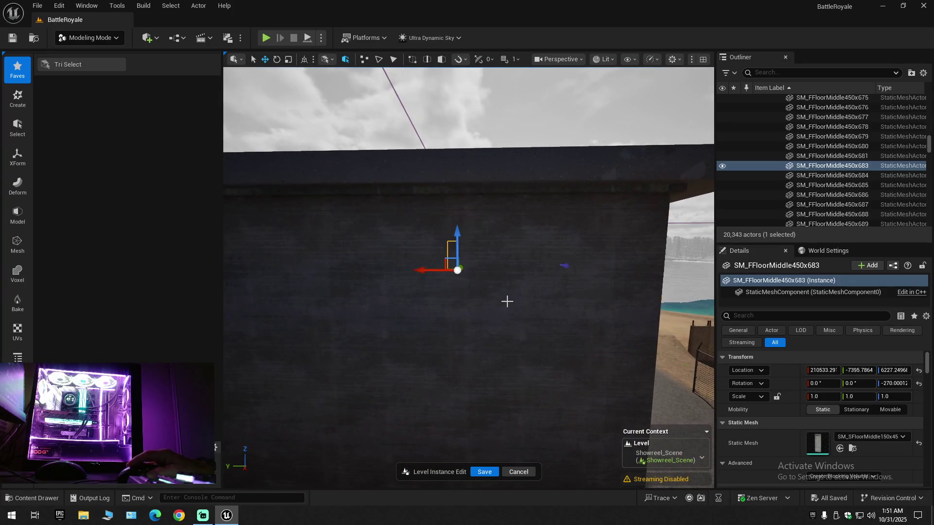
pyautogui.click(507, 301)
pyautogui.moveTo(234, 146); pyautogui.dragTo(115, 84)
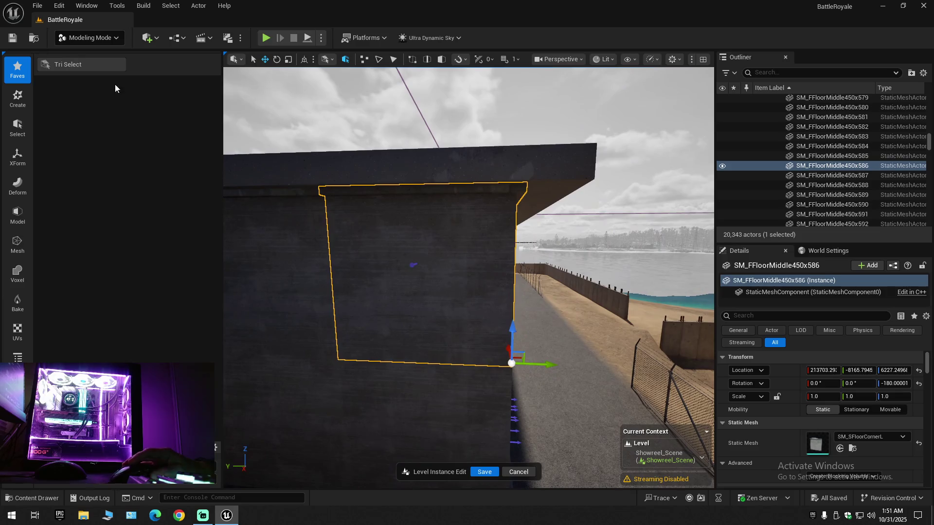
# - Stay in Modeling mode and launch Tri Select on the selected wall piece
pyautogui.click(99, 42)
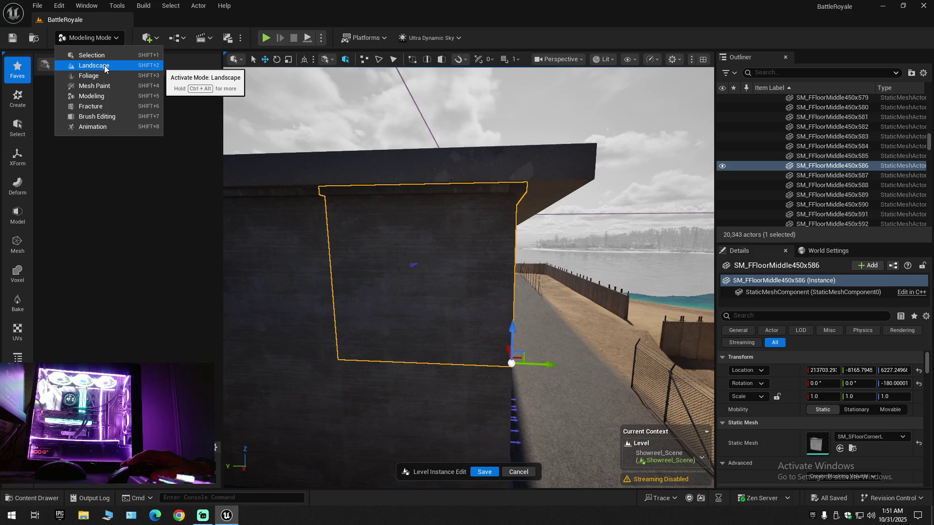
pyautogui.click(103, 97)
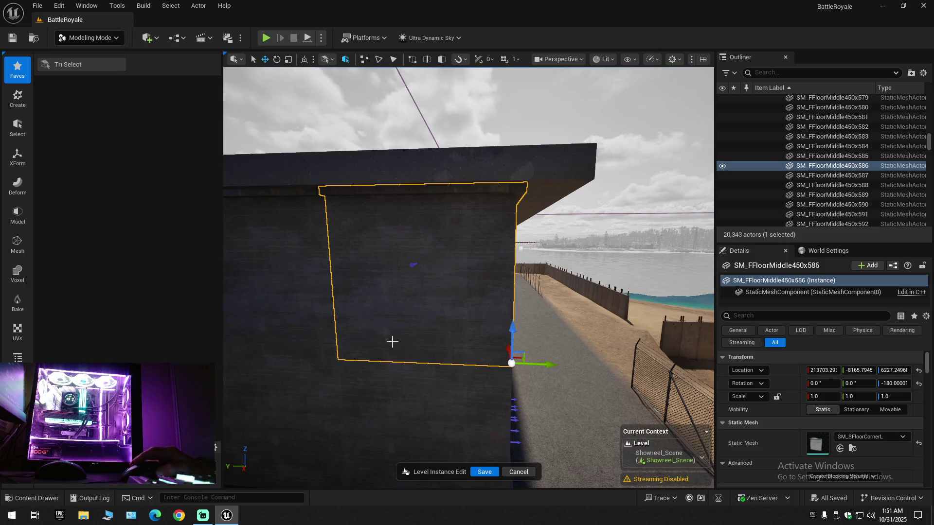
pyautogui.click(89, 68)
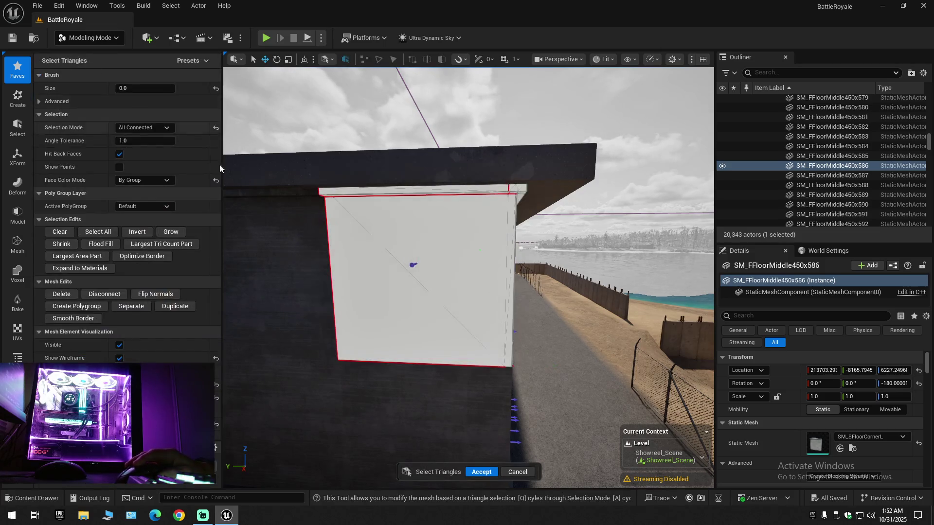
# - Select the wall's outer face and top ledge triangles, delete them, and accept
pyautogui.click(370, 251)
pyautogui.scroll(5, 389, 224)
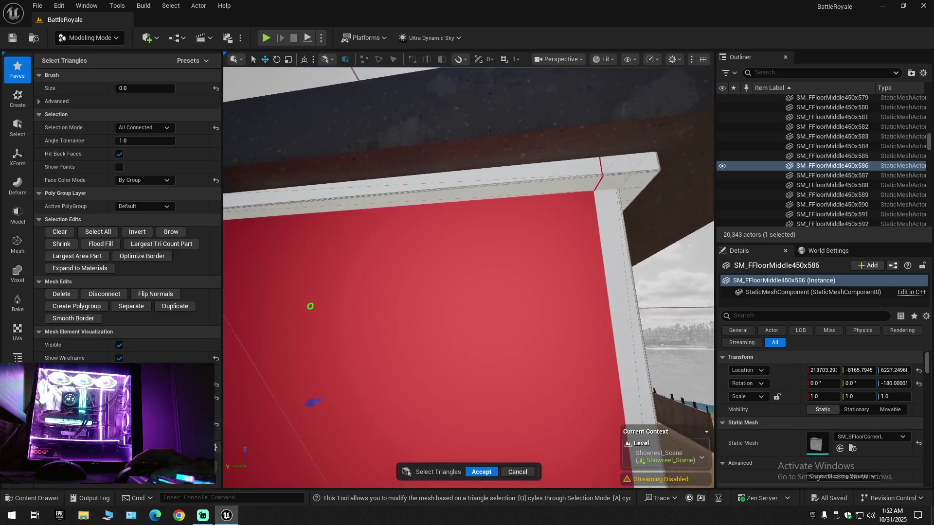
pyautogui.keyDown('shift'); pyautogui.click(406, 200); pyautogui.keyUp('shift')
pyautogui.scroll(-6, 432, 225)
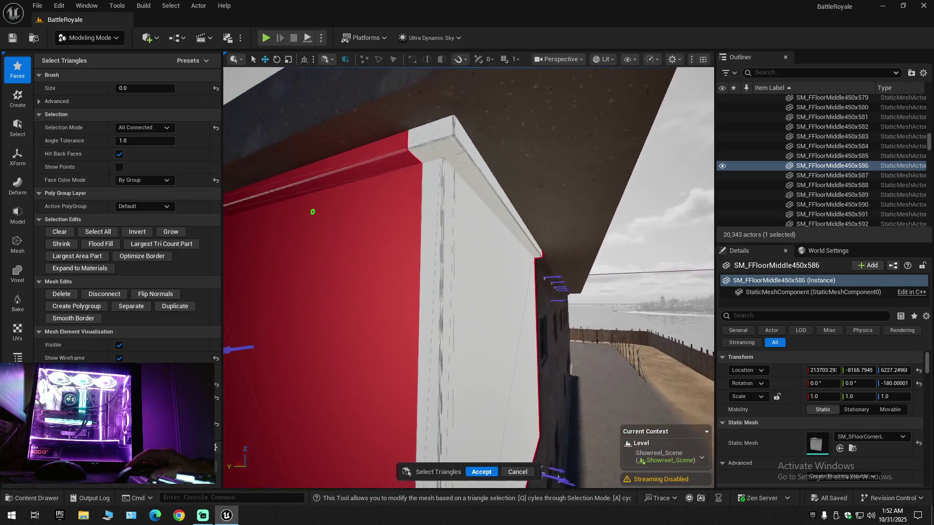
pyautogui.scroll(-5, 397, 244)
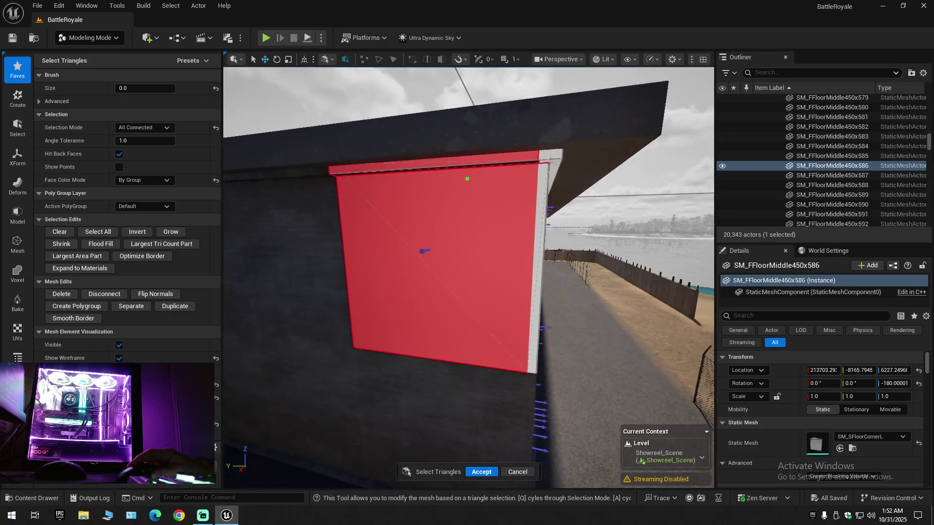
pyautogui.scroll(-1, 436, 224)
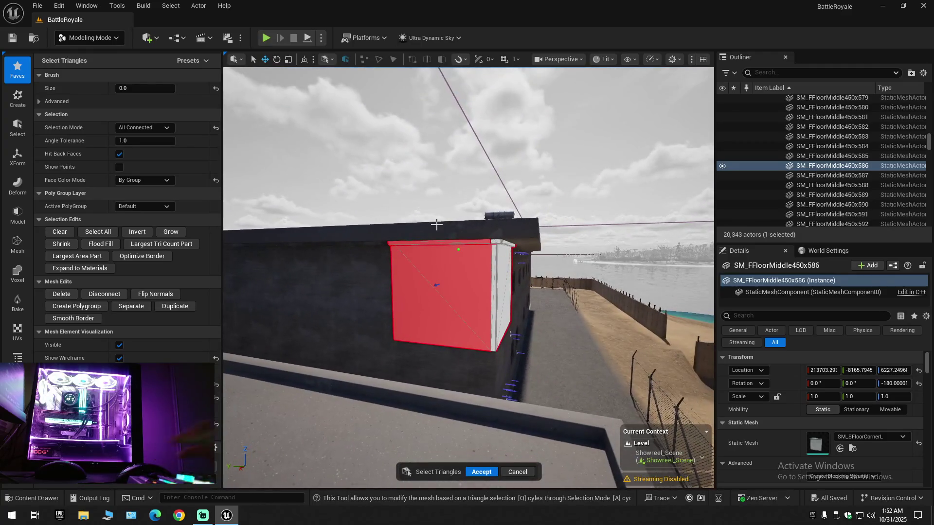
pyautogui.press('Delete')
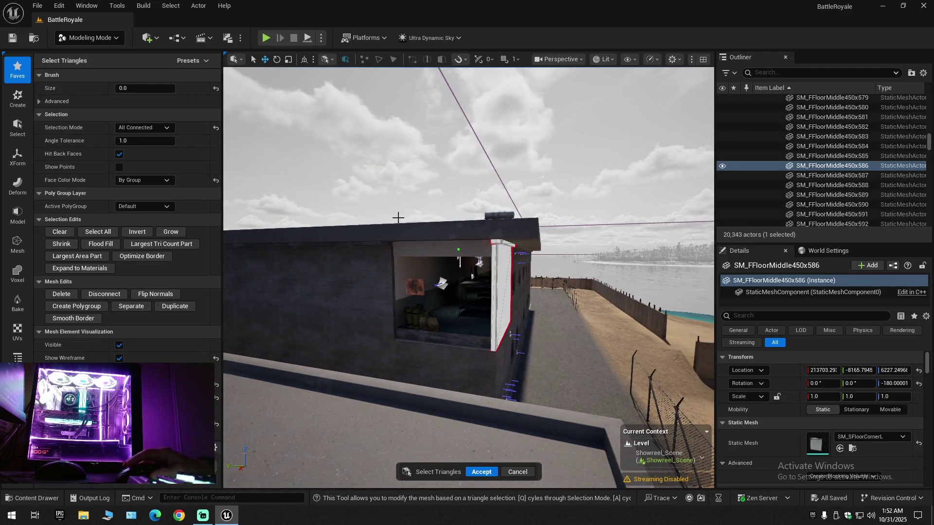
pyautogui.scroll(5, 513, 467)
pyautogui.scroll(-5, 513, 467)
pyautogui.scroll(3, 513, 467)
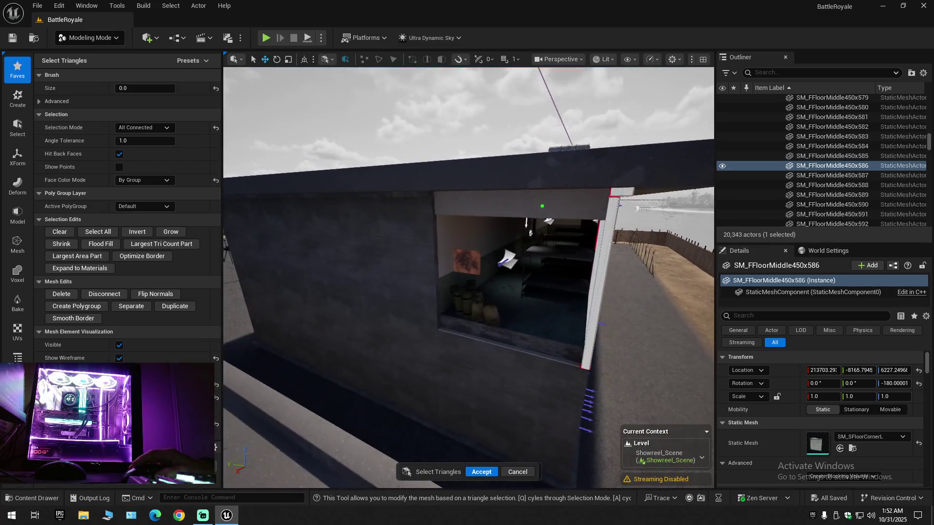
pyautogui.click(485, 471)
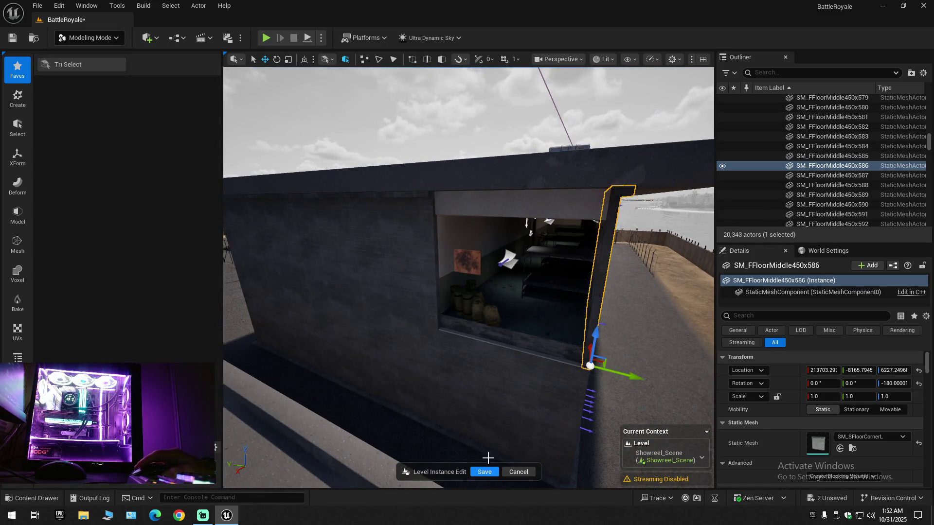
# - Return to Selection Mode with Shift+1, leaving the mode list unchanged
pyautogui.moveTo(508, 371)
pyautogui.mouseDown()
pyautogui.moveTo(428, 393)
pyautogui.moveTo(428, 380)
pyautogui.moveTo(486, 384)
pyautogui.moveTo(349, 261)
pyautogui.mouseUp()
pyautogui.click(108, 44)
pyautogui.click(121, 91)
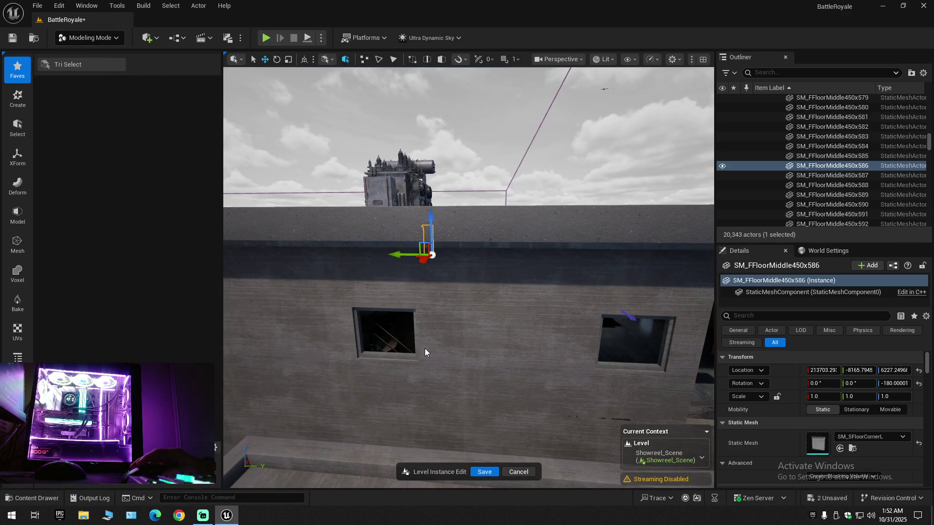
pyautogui.hotkey('shift', '1')
# - Alt-drag two selected barracks wall pieces to duplicate them, then slide the copy far along X
pyautogui.click(433, 358)
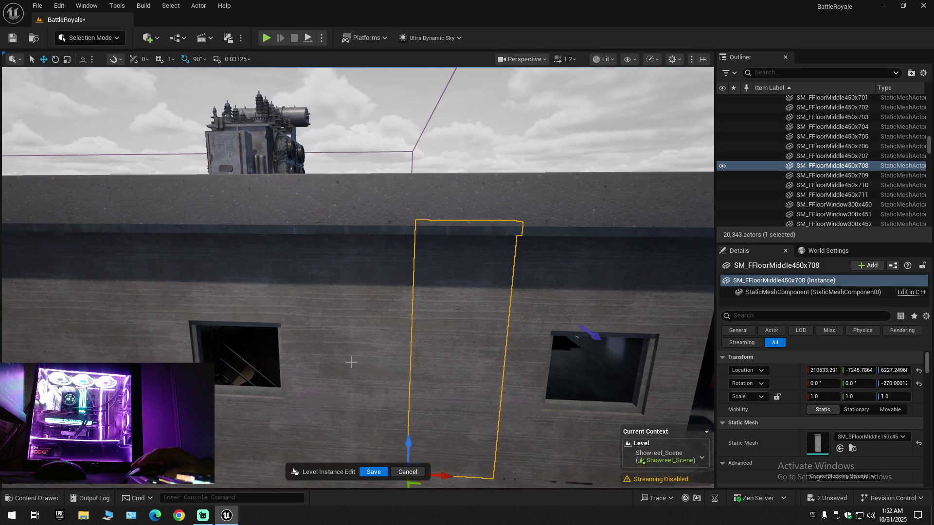
pyautogui.click(296, 361)
pyautogui.keyDown('ctrl'); pyautogui.click(365, 380); pyautogui.keyUp('ctrl')
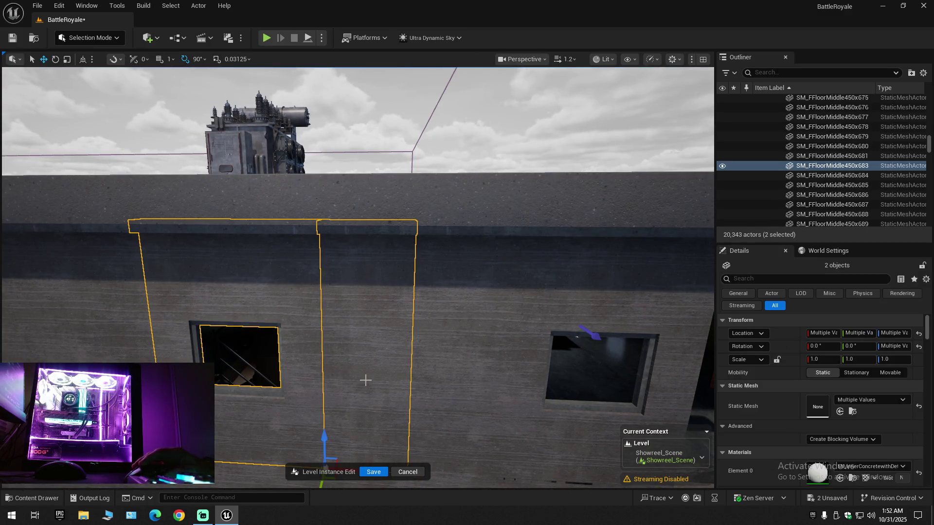
pyautogui.press('f')
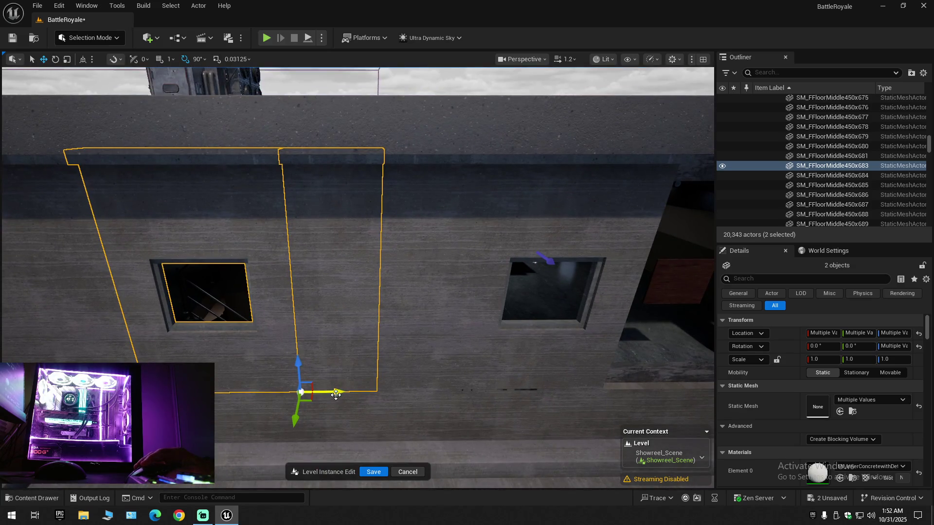
pyautogui.keyDown('alt'); pyautogui.moveTo(336, 391); pyautogui.dragTo(156, 392); pyautogui.keyUp('alt')
pyautogui.moveTo(230, 385)
pyautogui.keyDown('alt'); pyautogui.mouseDown()
pyautogui.moveTo(387, 360)
pyautogui.moveTo(165, 338)
pyautogui.mouseUp(); pyautogui.keyUp('alt')
pyautogui.moveTo(676, 294)
pyautogui.mouseDown()
pyautogui.moveTo(97, 283)
pyautogui.moveTo(158, 307)
pyautogui.mouseUp()
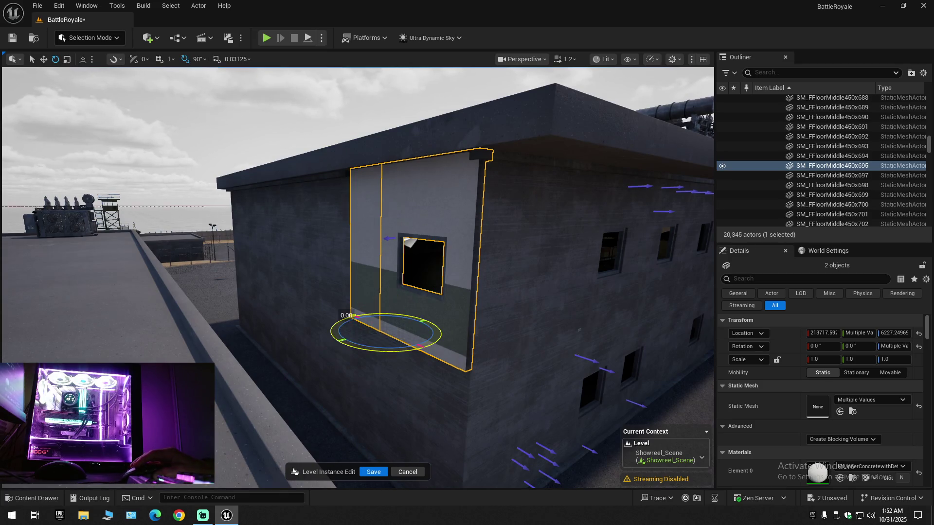
# - Rotate the copied wall pieces 180° and inspect them up close
pyautogui.moveTo(355, 316); pyautogui.dragTo(427, 348)
pyautogui.scroll(-2, 490, 349)
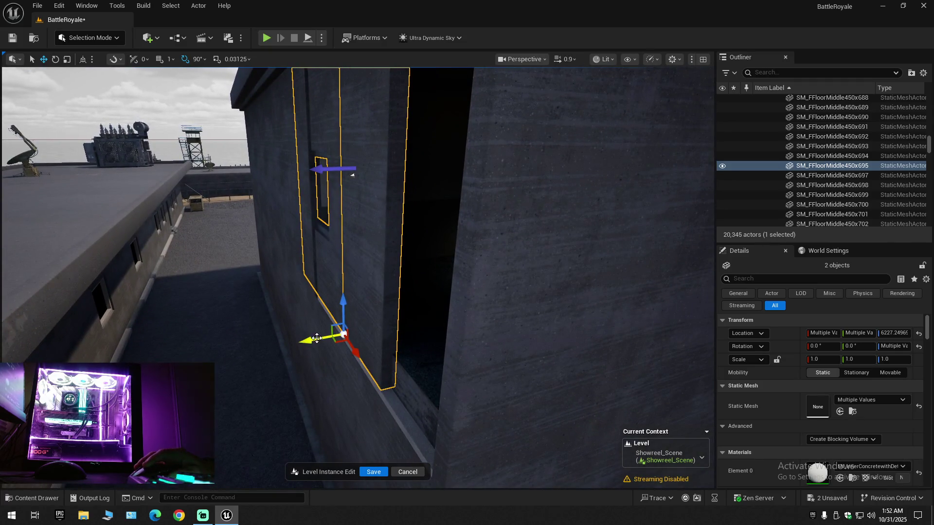
pyautogui.moveTo(313, 339); pyautogui.dragTo(338, 343)
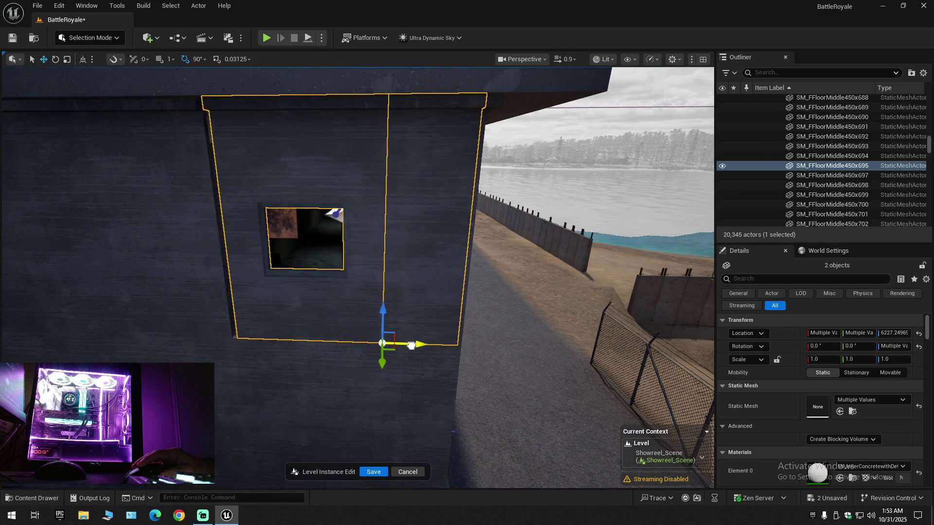
pyautogui.moveTo(433, 337)
pyautogui.mouseDown()
pyautogui.moveTo(417, 279)
pyautogui.moveTo(450, 298)
pyautogui.moveTo(446, 285)
pyautogui.mouseUp()
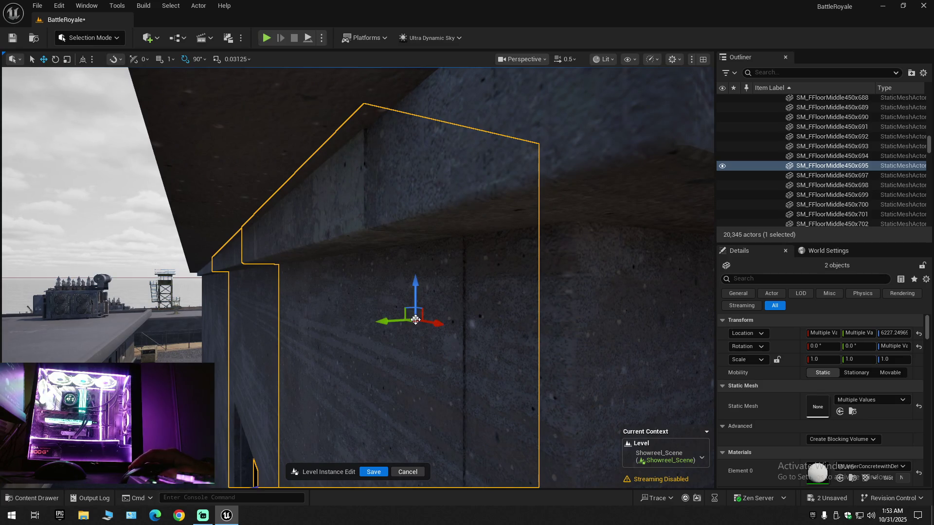
pyautogui.moveTo(417, 326); pyautogui.dragTo(419, 324)
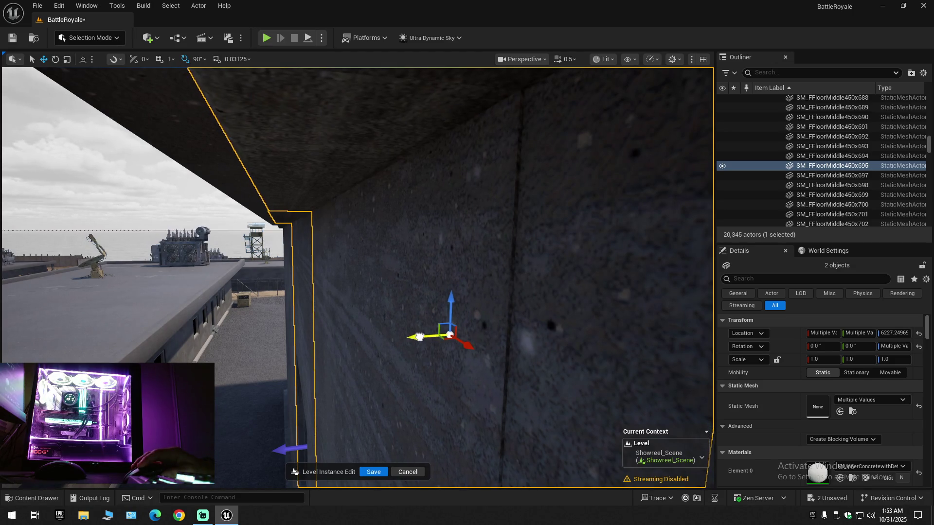
pyautogui.moveTo(422, 337); pyautogui.dragTo(422, 336)
# - Collapse the Outliner tree, expand the top-level folders, and fly toward the bunk room
pyautogui.click(923, 74)
pyautogui.click(775, 121)
pyautogui.click(757, 99)
pyautogui.moveTo(591, 202); pyautogui.dragTo(570, 195)
pyautogui.scroll(-1, 592, 202)
pyautogui.scroll(1, 591, 202)
pyautogui.scroll(2, 591, 202)
# - Set ceiling SpotLight3's intensity to 100 lm, passing through 50 lm
pyautogui.click(391, 234)
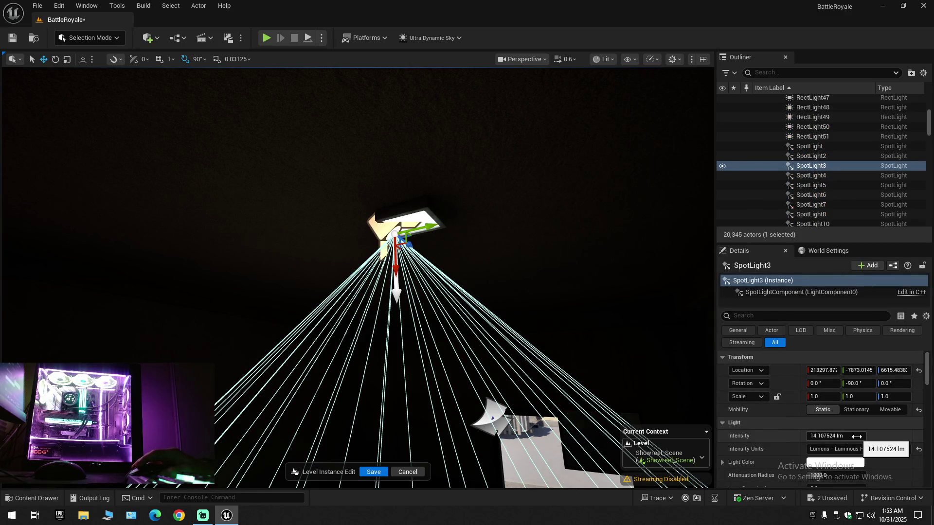
pyautogui.moveTo(847, 438); pyautogui.dragTo(885, 438)
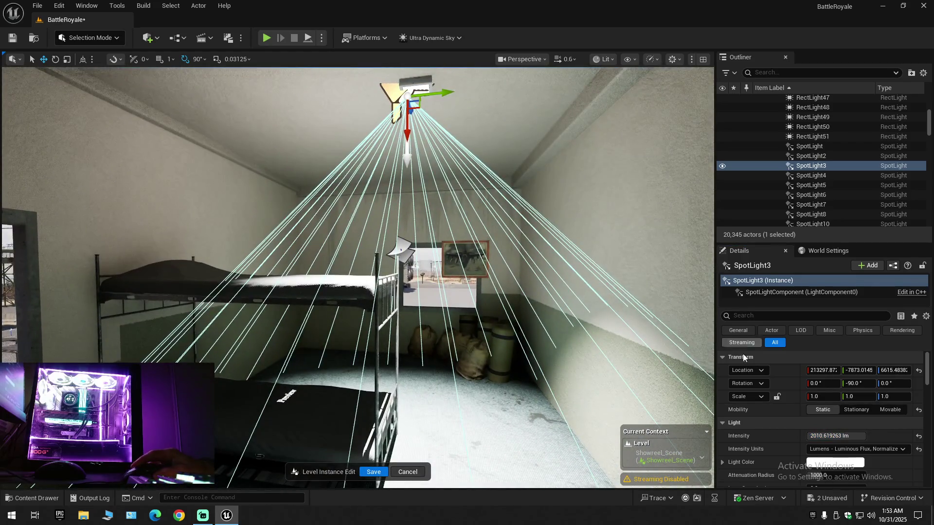
pyautogui.click(918, 437)
pyautogui.click(830, 437)
pyautogui.write('50')
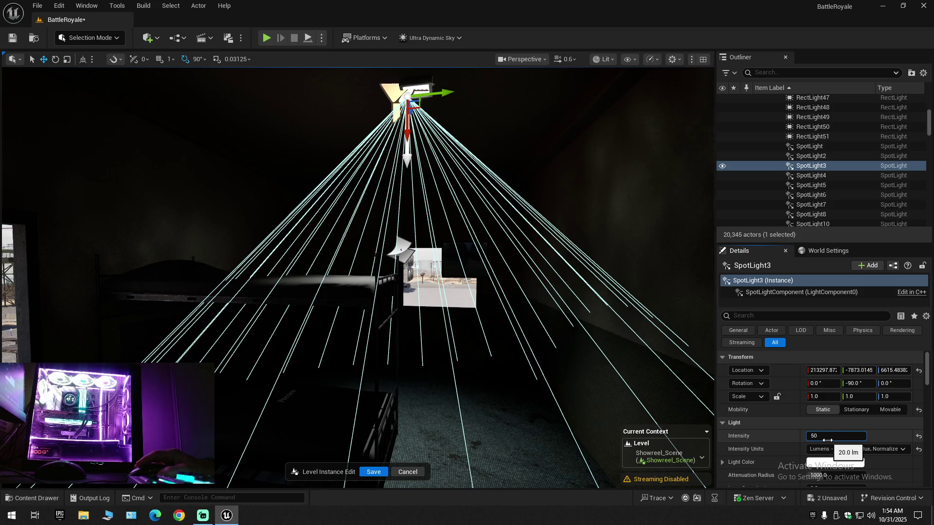
pyautogui.press('Return')
pyautogui.moveTo(637, 383); pyautogui.dragTo(599, 315)
pyautogui.press('f')
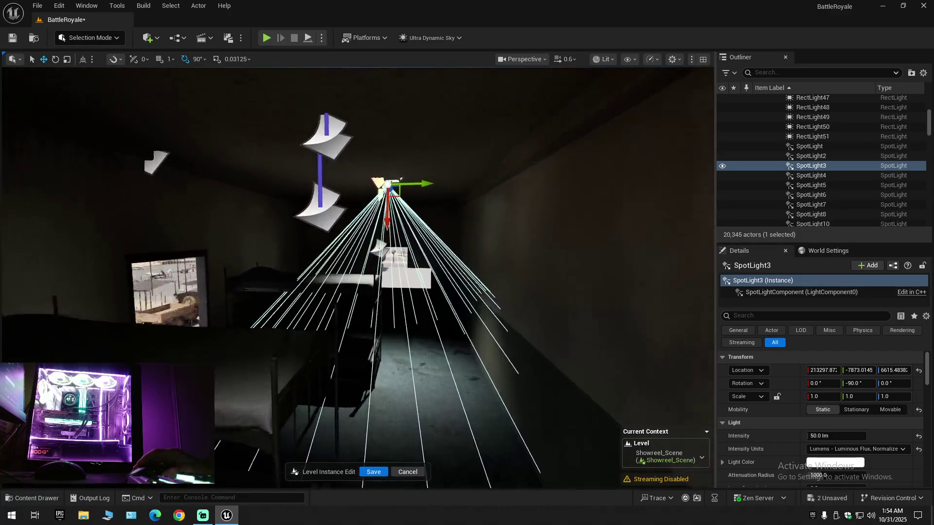
pyautogui.write('100')
pyautogui.press('Return')
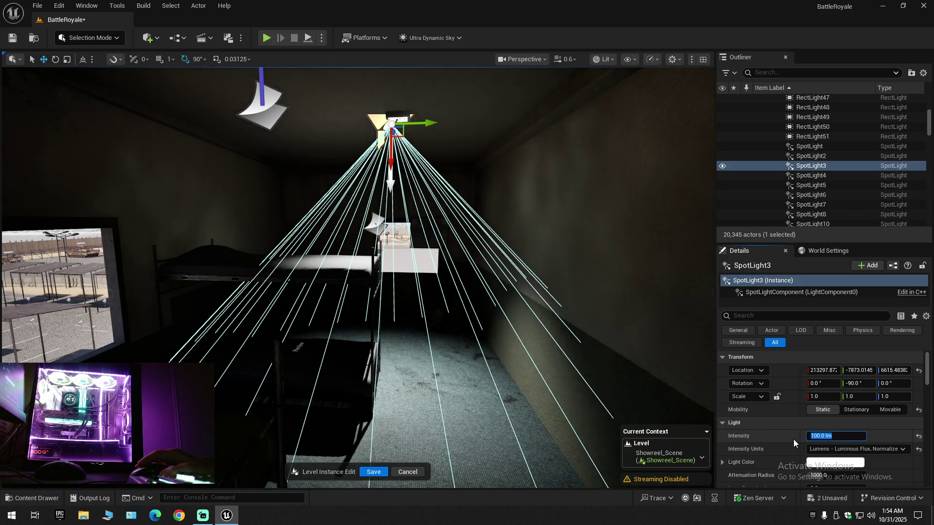
# - Select SpotLight2 and SpotLight together and set their intensity to 100 lm
pyautogui.moveTo(532, 356)
pyautogui.mouseDown()
pyautogui.moveTo(545, 345)
pyautogui.moveTo(527, 321)
pyautogui.moveTo(486, 301)
pyautogui.moveTo(512, 336)
pyautogui.mouseUp()
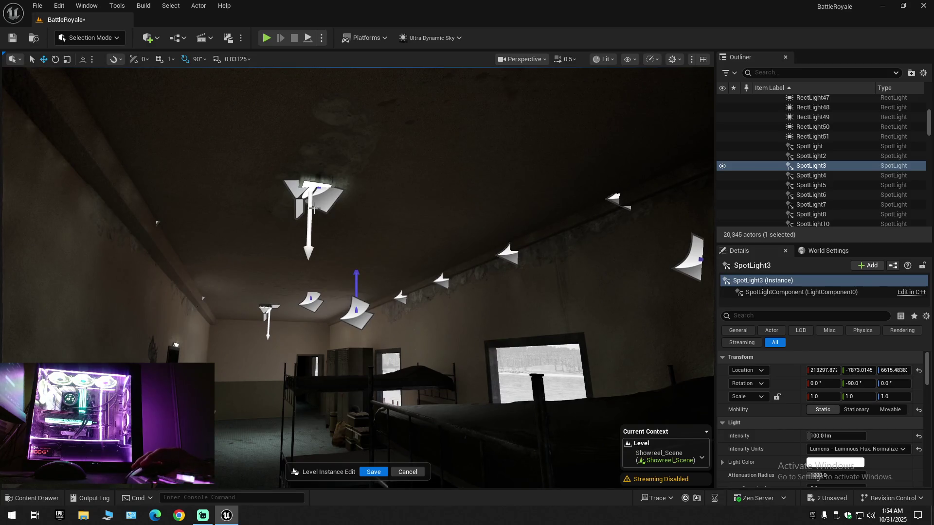
pyautogui.click(294, 191)
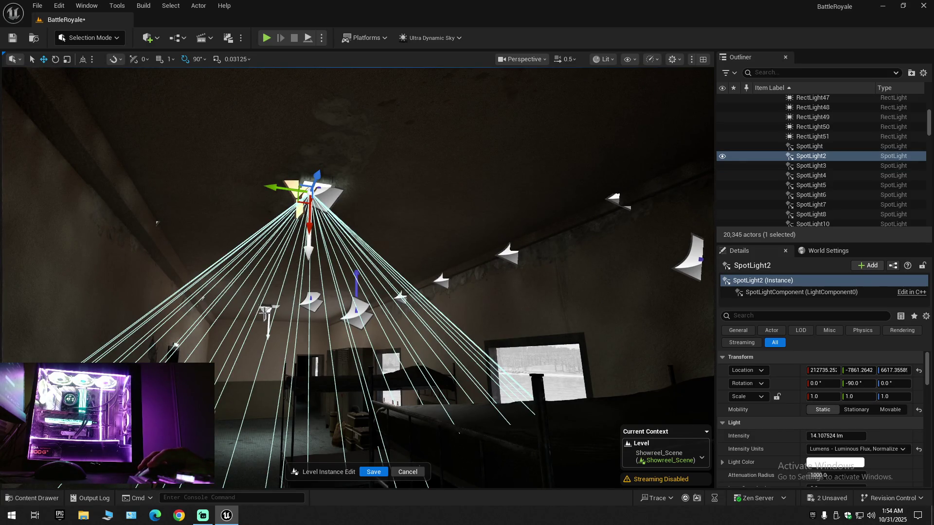
pyautogui.keyDown('ctrl'); pyautogui.click(268, 318); pyautogui.keyUp('ctrl')
pyautogui.moveTo(306, 330); pyautogui.dragTo(305, 329)
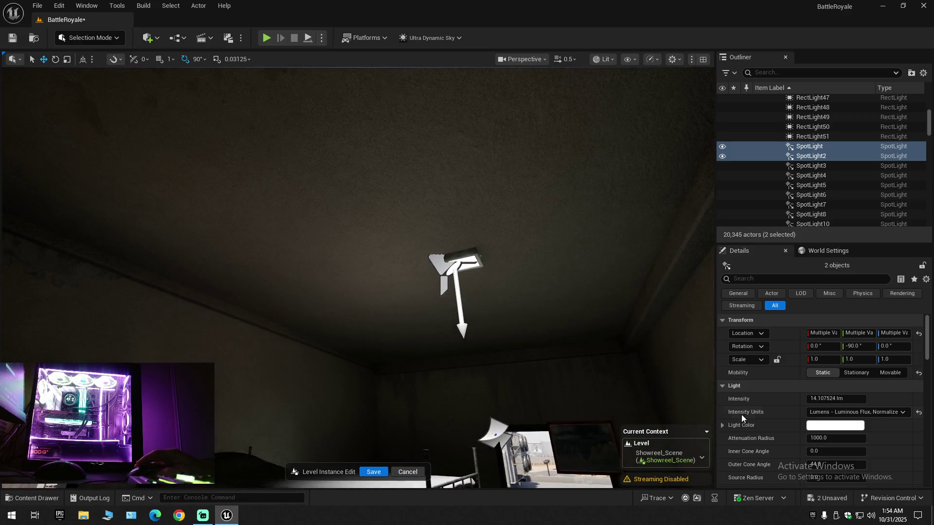
pyautogui.click(836, 398)
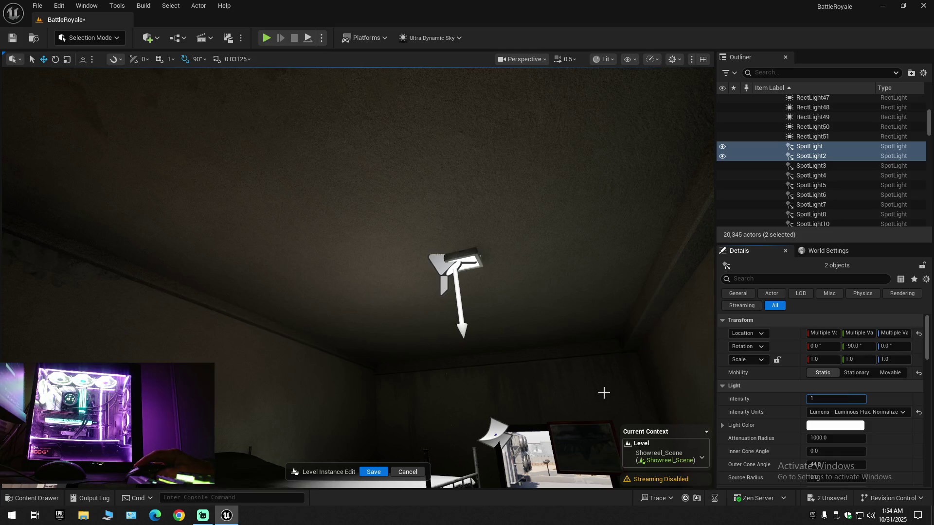
pyautogui.moveTo(467, 352); pyautogui.dragTo(467, 353)
pyautogui.moveTo(405, 178); pyautogui.dragTo(404, 178)
pyautogui.click(399, 175)
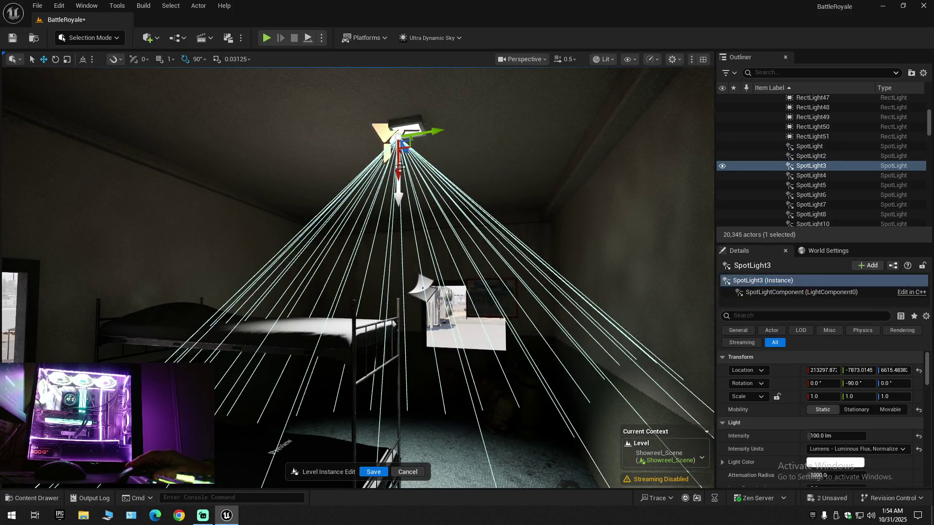
pyautogui.click(923, 72)
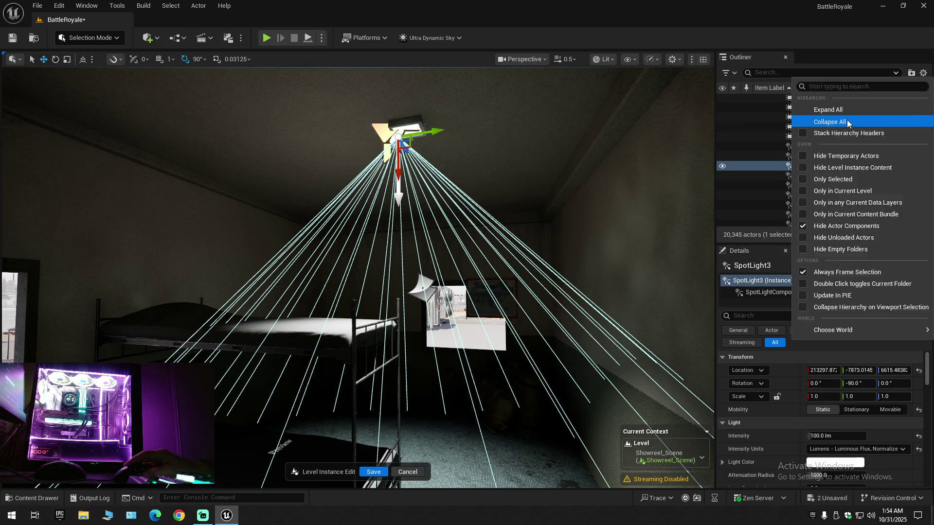
# - Collapse the Outliner tree and re-expand the level's top-level folders
pyautogui.click(847, 120)
pyautogui.click(792, 124)
pyautogui.click(757, 99)
pyautogui.moveTo(405, 178); pyautogui.dragTo(405, 178)
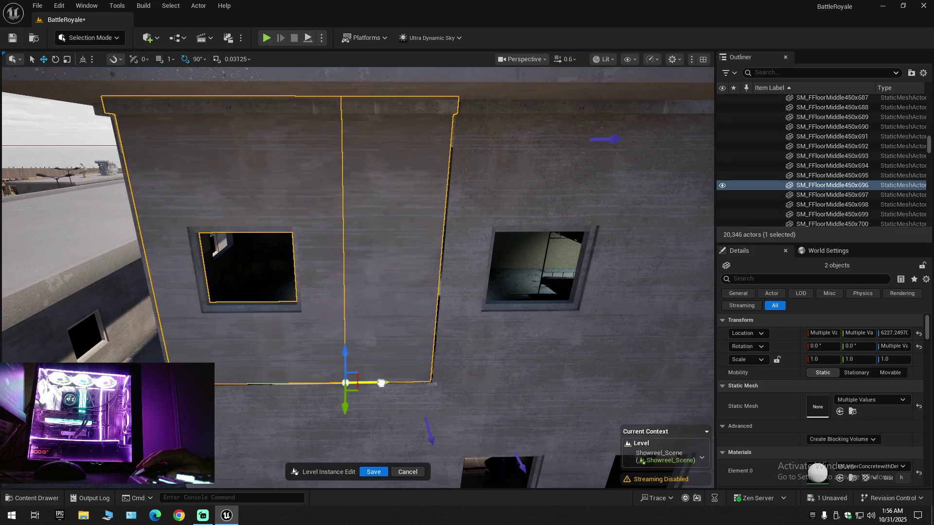
# - Select corner wall SM_FFloorMiddle450x695 and set its Scale X to 1.112682
pyautogui.click(324, 300)
pyautogui.moveTo(324, 300); pyautogui.dragTo(324, 299)
pyautogui.moveTo(379, 382); pyautogui.dragTo(379, 382)
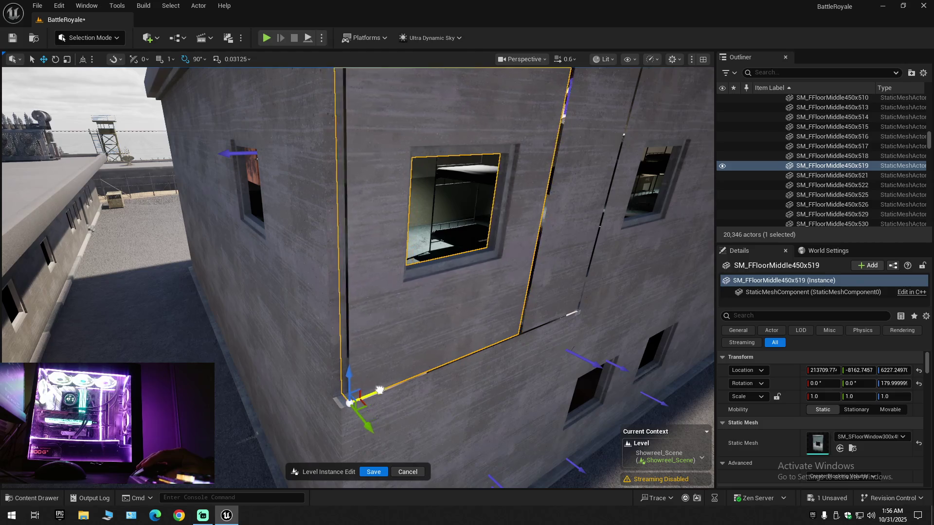
pyautogui.moveTo(370, 393); pyautogui.dragTo(370, 392)
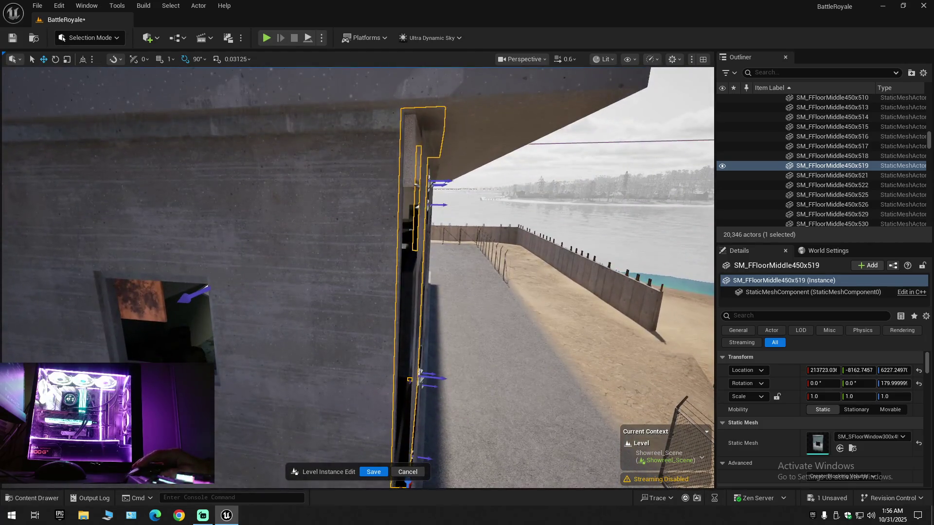
pyautogui.click(352, 324)
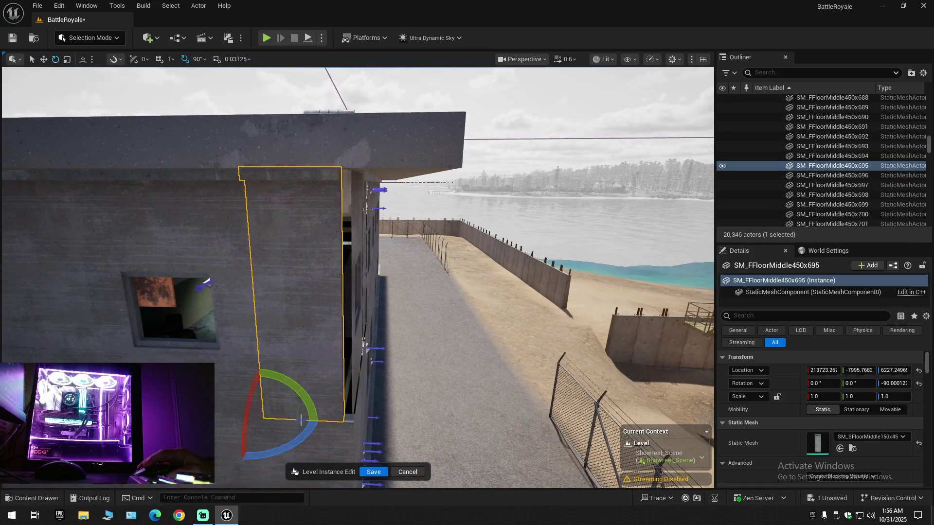
pyautogui.moveTo(370, 393); pyautogui.dragTo(405, 364)
pyautogui.moveTo(342, 343); pyautogui.dragTo(342, 343)
# - Select wall pieces SM_FFloorMiddle450x696, the window wall SM_FFloorMiddle450x519, and SM_FFloorMiddle450x587
pyautogui.click(322, 342)
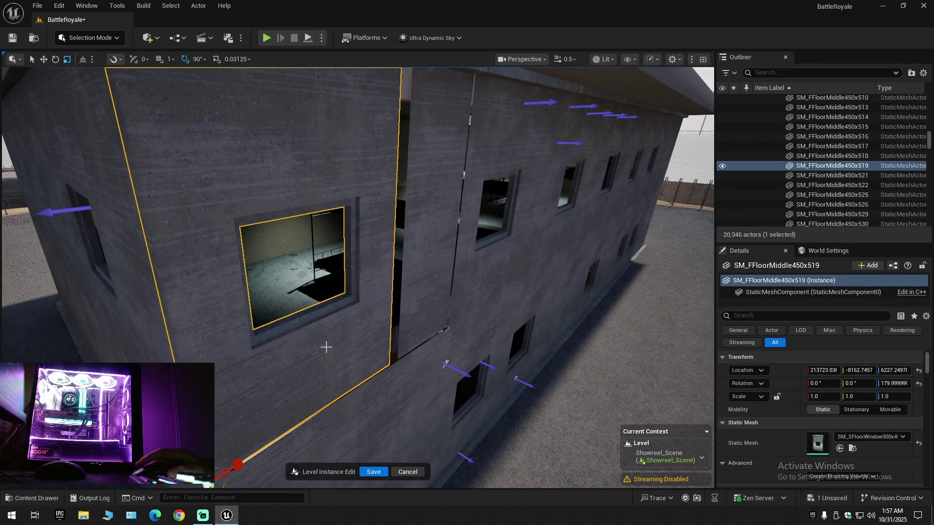
pyautogui.click(411, 316)
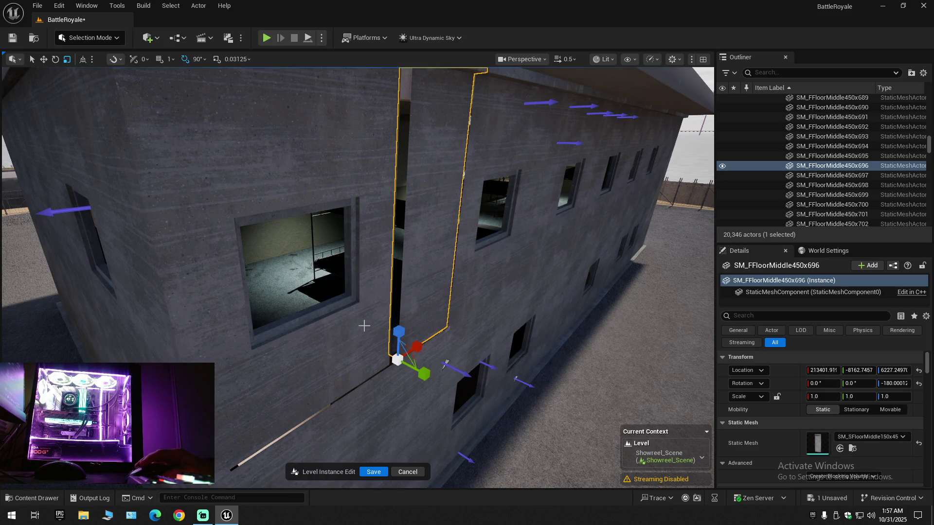
pyautogui.keyDown('ctrl'); pyautogui.click(352, 333); pyautogui.keyUp('ctrl')
pyautogui.moveTo(352, 334); pyautogui.dragTo(351, 334)
pyautogui.scroll(-1, 352, 334)
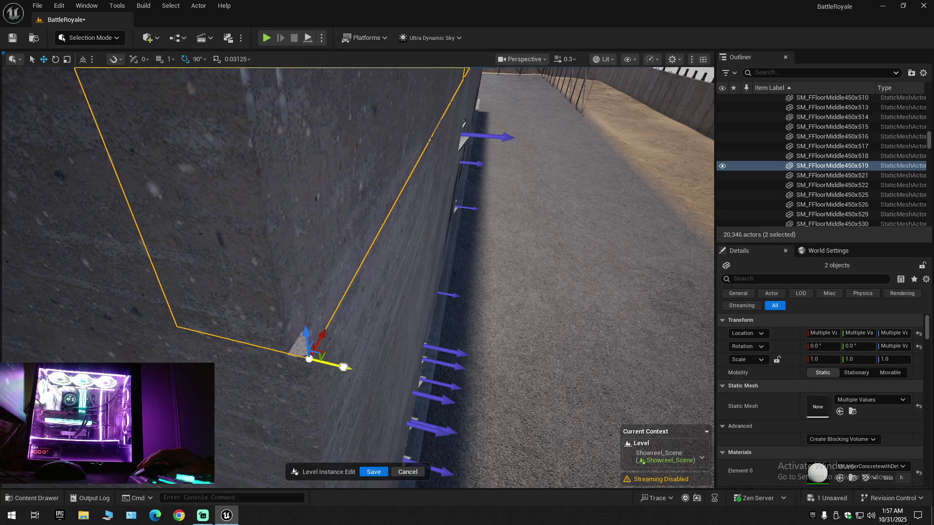
pyautogui.moveTo(351, 334)
pyautogui.mouseDown()
pyautogui.moveTo(390, 320)
pyautogui.moveTo(351, 333)
pyautogui.mouseUp()
pyautogui.scroll(1, 351, 333)
pyautogui.scroll(-1, 352, 334)
pyautogui.click(434, 234)
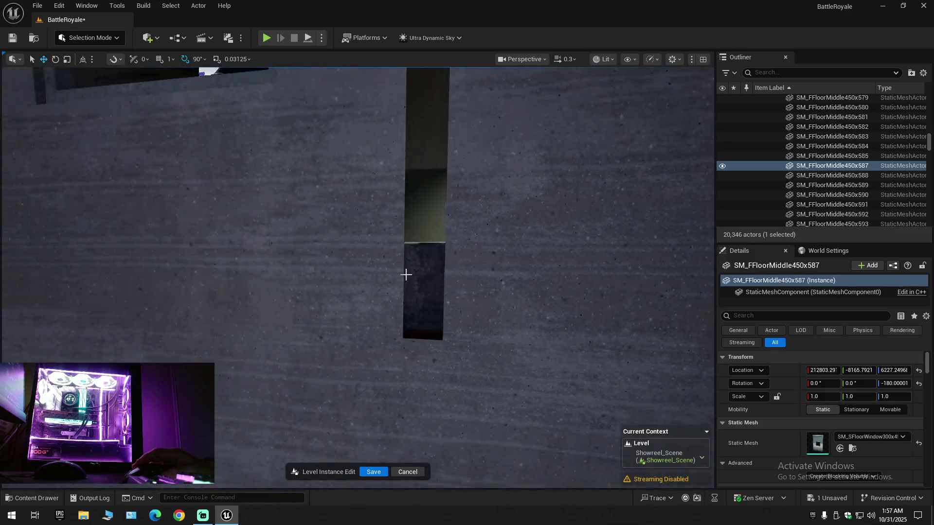
pyautogui.keyDown('ctrl'); pyautogui.click(473, 298); pyautogui.keyUp('ctrl')
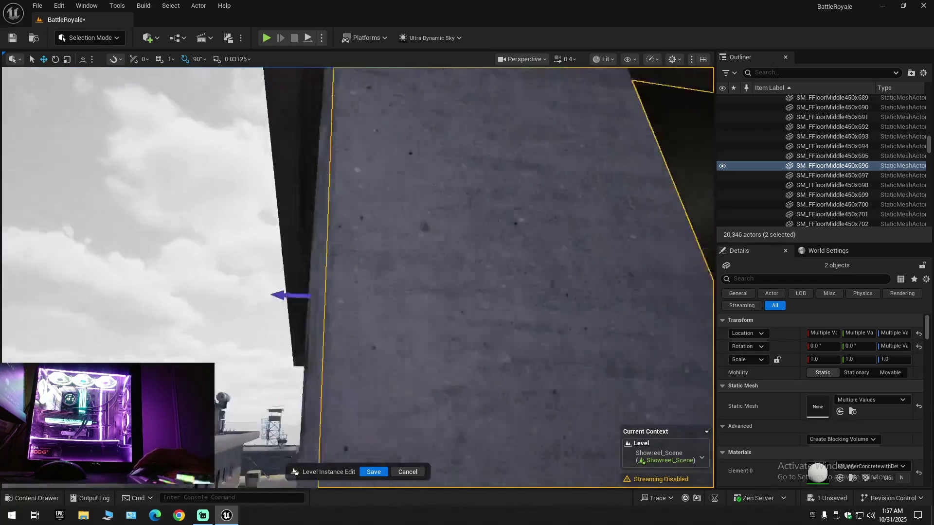
# - Select wall SM_FFloorMiddle450x695, switch through move and rotate tools, then select SM_FFloorMiddle450x709
pyautogui.moveTo(273, 359); pyautogui.dragTo(274, 360)
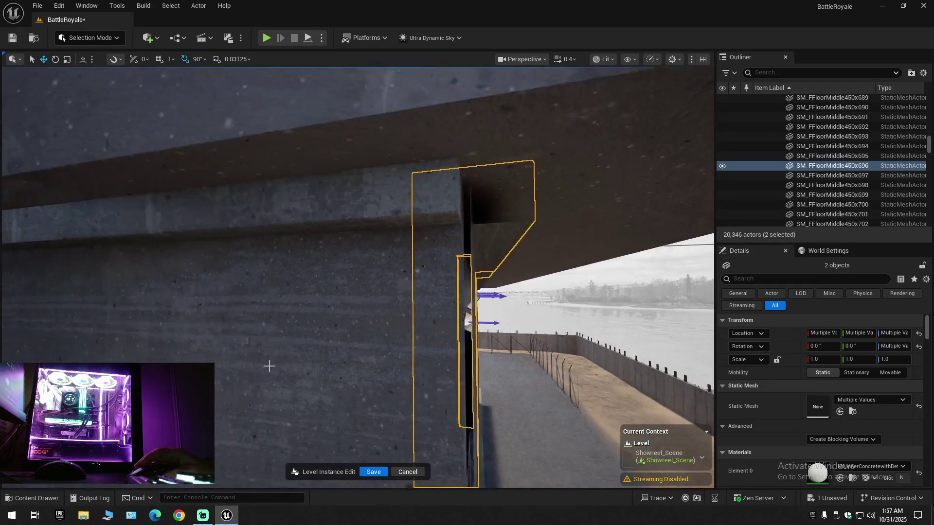
pyautogui.click(273, 359)
pyautogui.moveTo(316, 387); pyautogui.dragTo(316, 387)
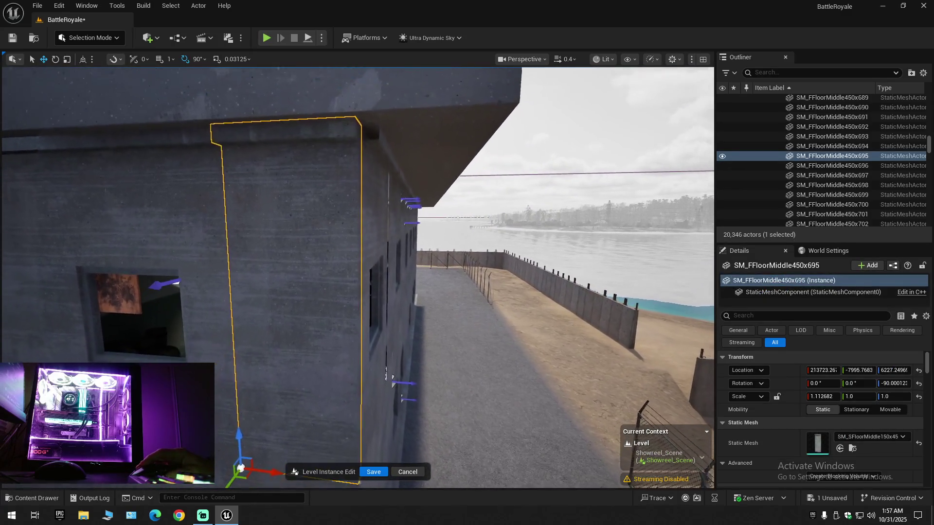
pyautogui.press('w')
pyautogui.moveTo(281, 464); pyautogui.dragTo(281, 464)
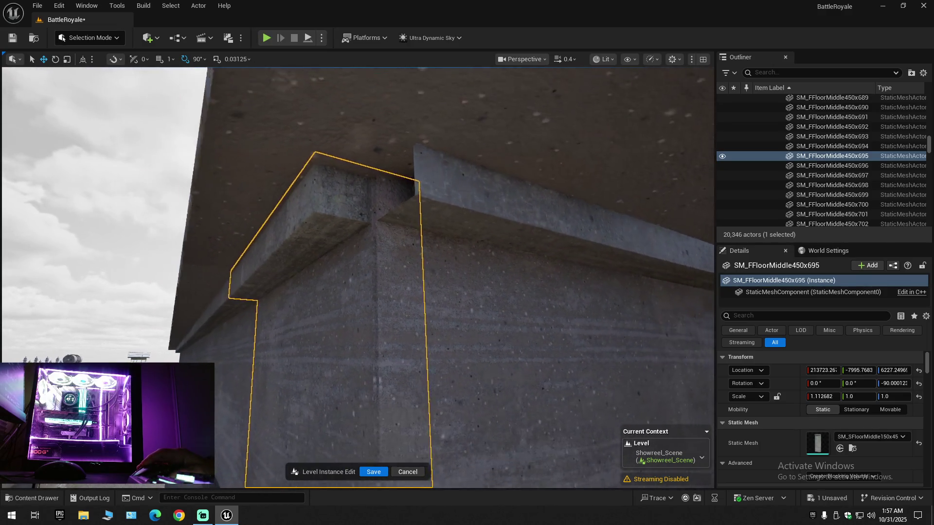
pyautogui.moveTo(281, 465); pyautogui.dragTo(278, 443)
pyautogui.press('e')
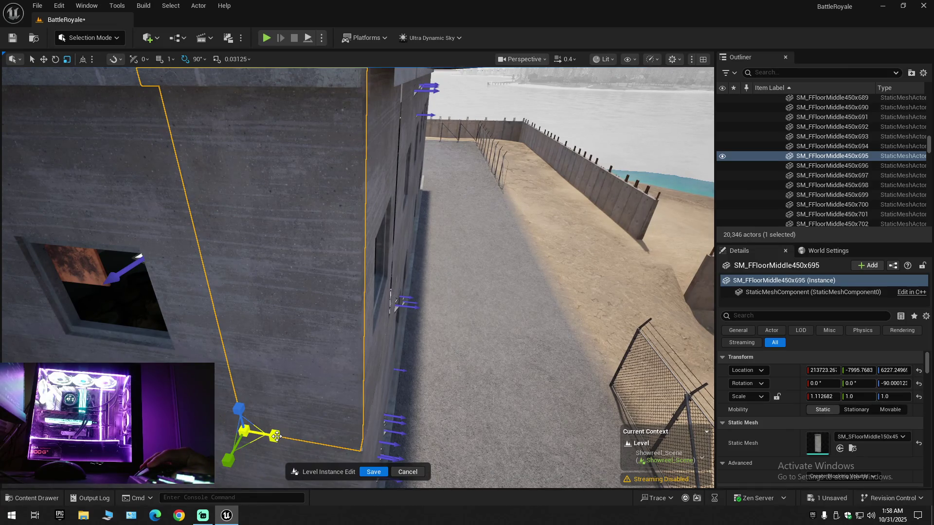
pyautogui.click(283, 428)
pyautogui.moveTo(283, 428); pyautogui.dragTo(283, 428)
# - Select wall pillar SM_FFloorMiddle450x696, then focus on side wall piece SM_FFloorMiddle450x592
pyautogui.scroll(2, 283, 428)
pyautogui.click(360, 399)
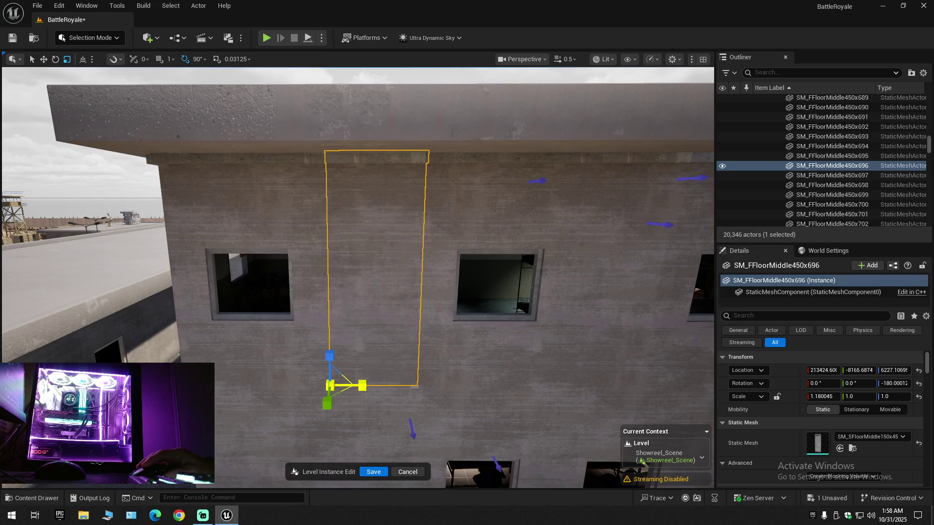
pyautogui.moveTo(367, 381); pyautogui.dragTo(585, 279)
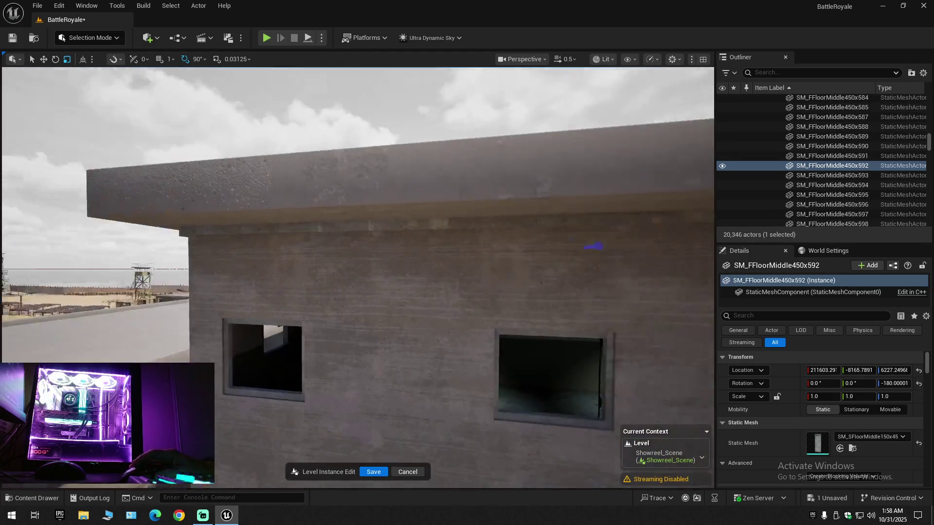
pyautogui.click(357, 273)
pyautogui.press('f')
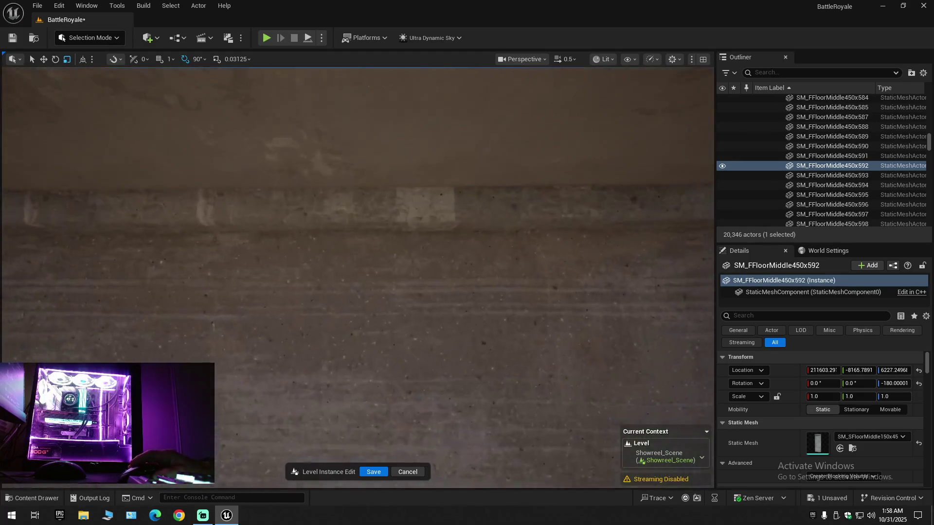
pyautogui.moveTo(358, 272)
pyautogui.mouseDown()
pyautogui.moveTo(362, 291)
pyautogui.moveTo(316, 331)
pyautogui.moveTo(541, 276)
pyautogui.moveTo(501, 294)
pyautogui.mouseUp()
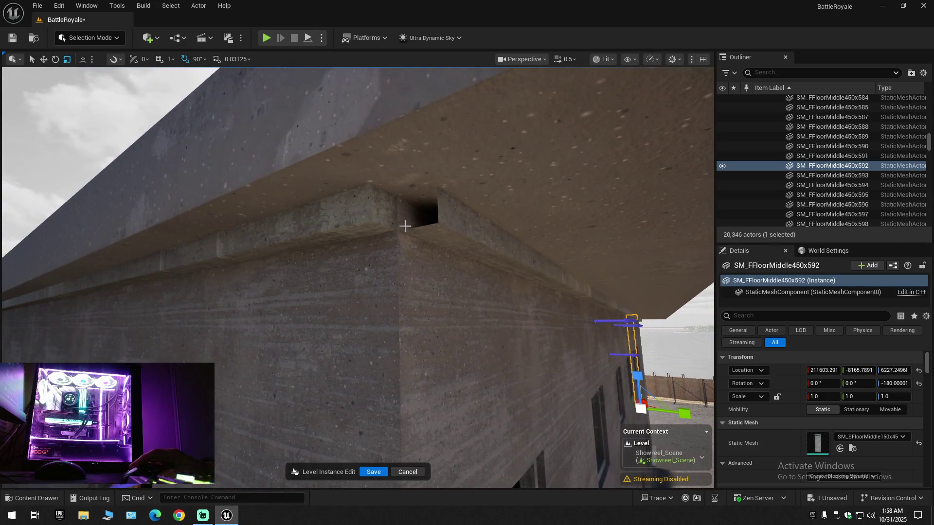
# - Select corner wall SM_FFloorMiddle450x695, now at X scale 1.132371, and list the editor modes
pyautogui.click(368, 220)
pyautogui.moveTo(292, 209); pyautogui.dragTo(251, 196)
pyautogui.click(109, 43)
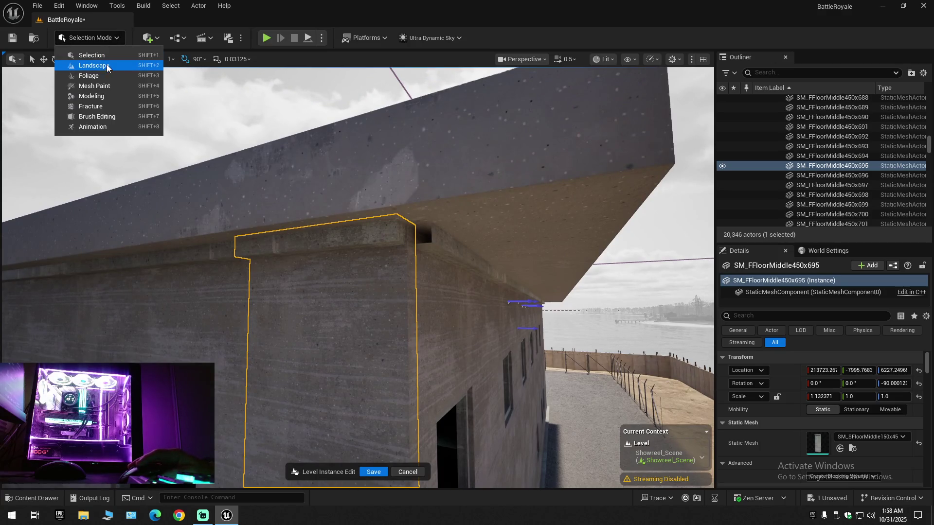
# - With Tri Select, paint the corner wall's top-ledge triangles and duplicate them into a new mesh
pyautogui.click(95, 96)
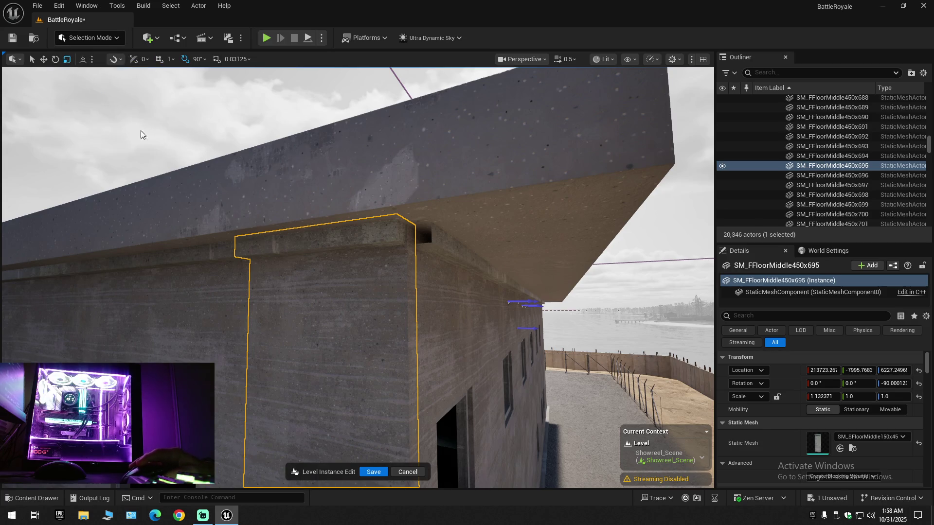
pyautogui.click(19, 70)
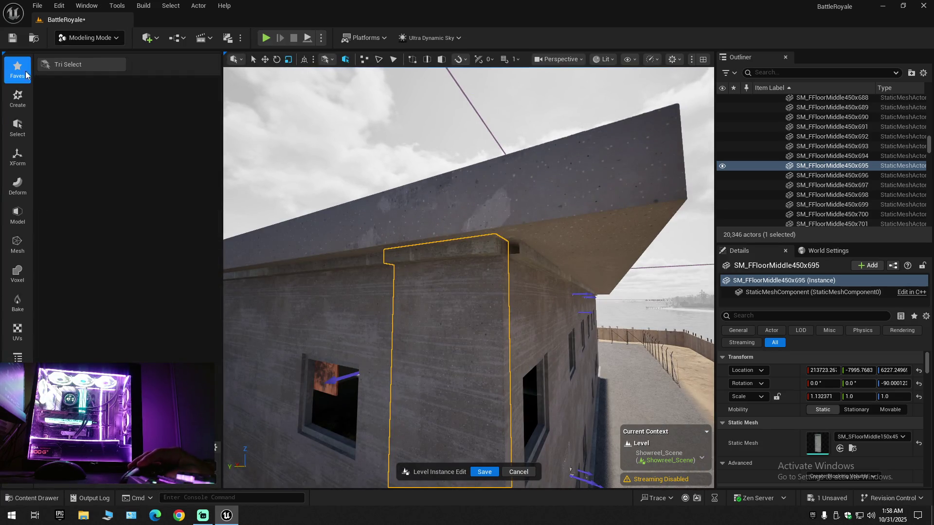
pyautogui.click(64, 65)
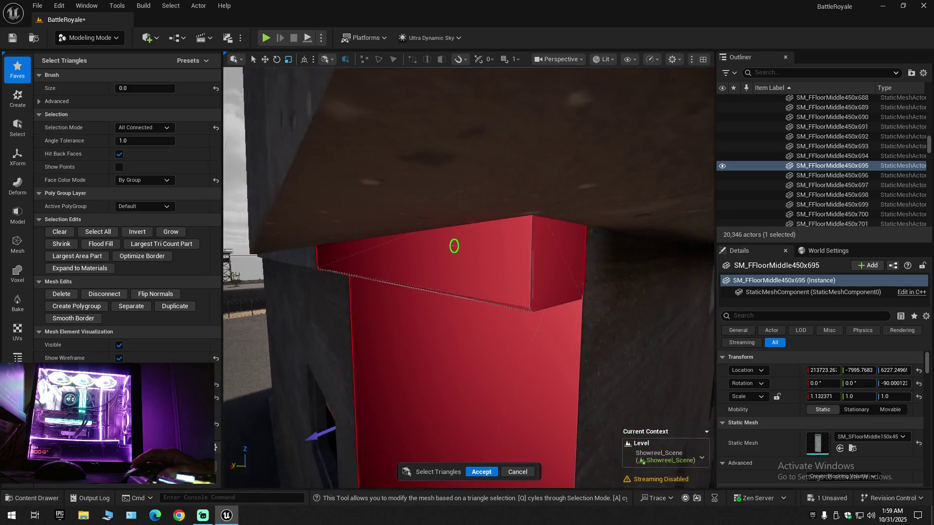
pyautogui.hotkey('ctrl', 'z')
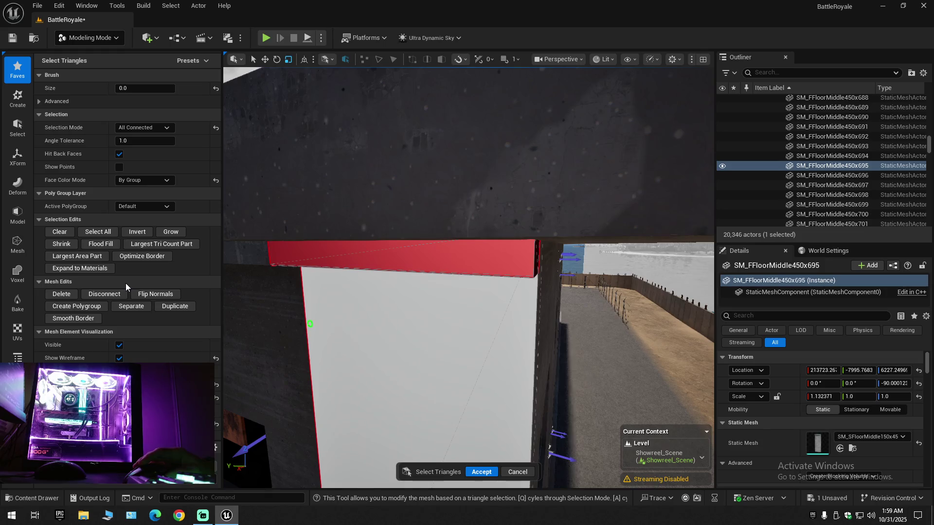
pyautogui.click(171, 305)
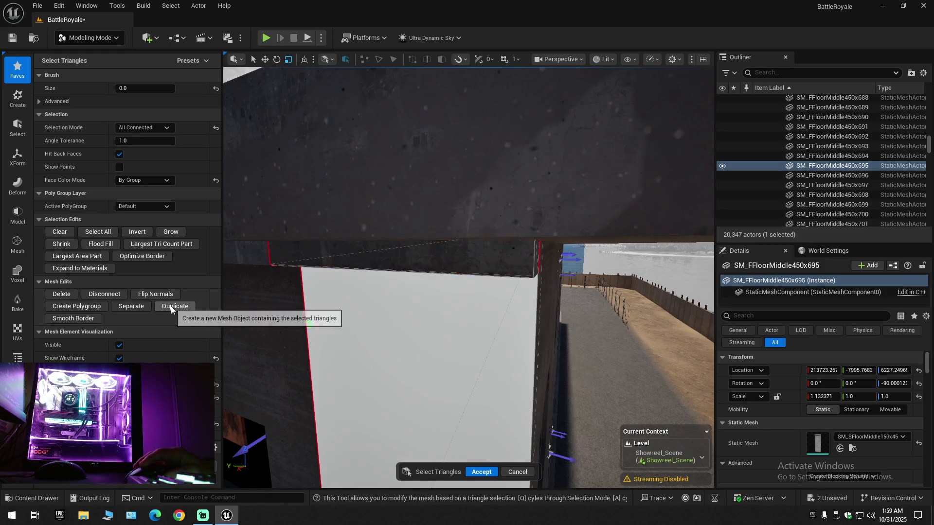
pyautogui.click(482, 472)
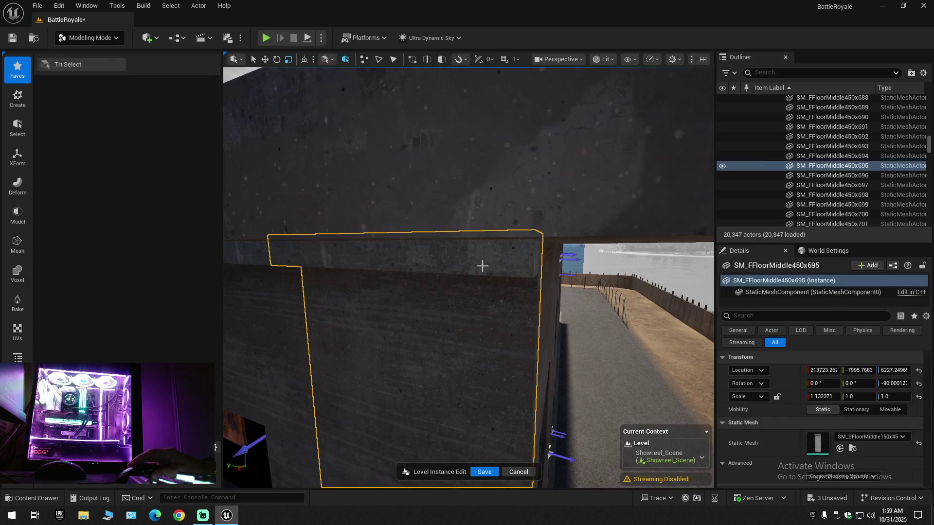
pyautogui.click(104, 43)
# - In Selection Mode, slide the ledge strip along Y toward the roof edge and nudge the wall piece
pyautogui.click(327, 229)
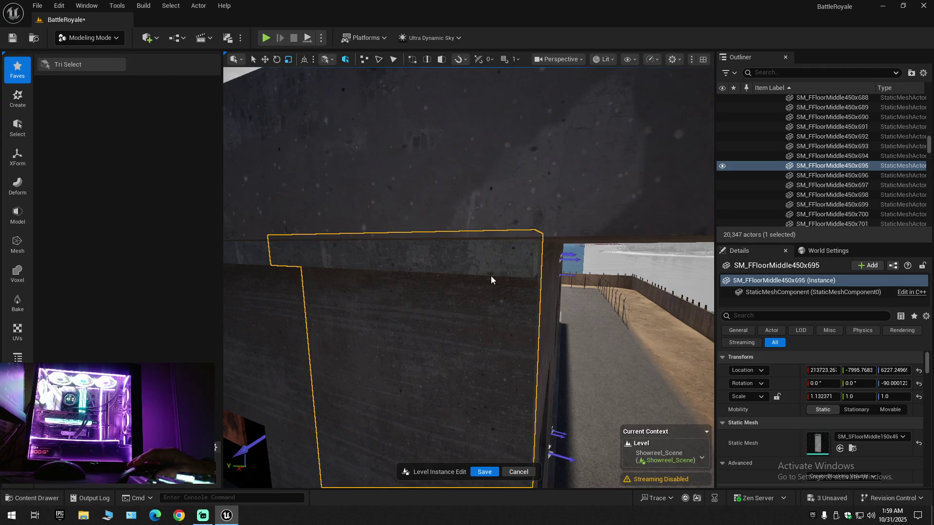
pyautogui.hotkey('shift', '1')
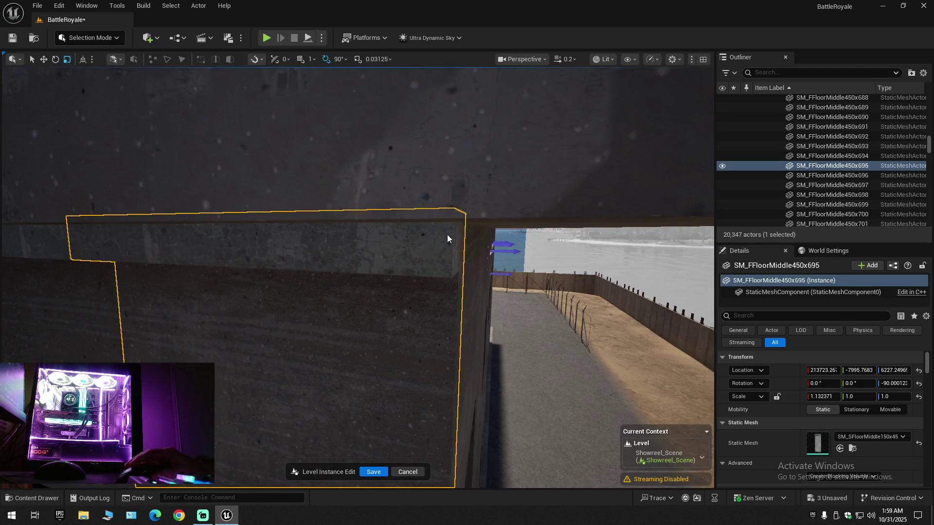
pyautogui.click(613, 299)
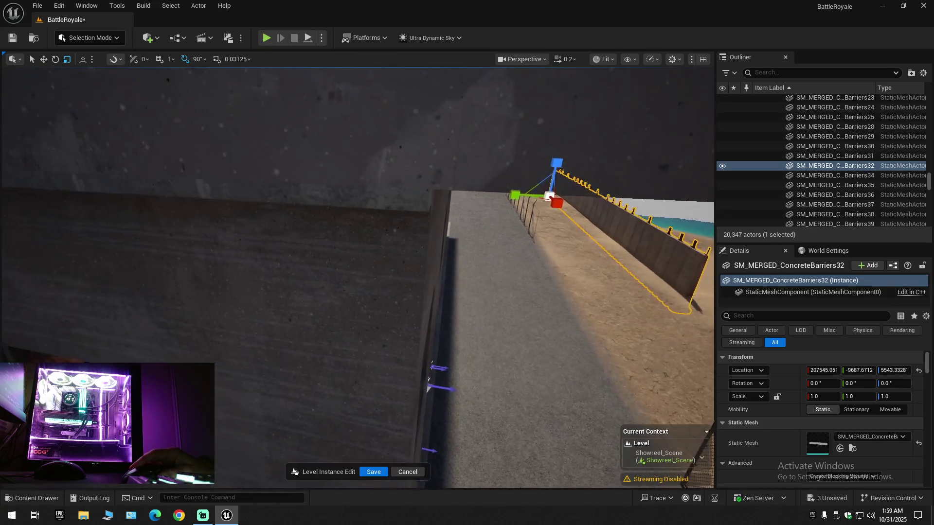
pyautogui.click(372, 225)
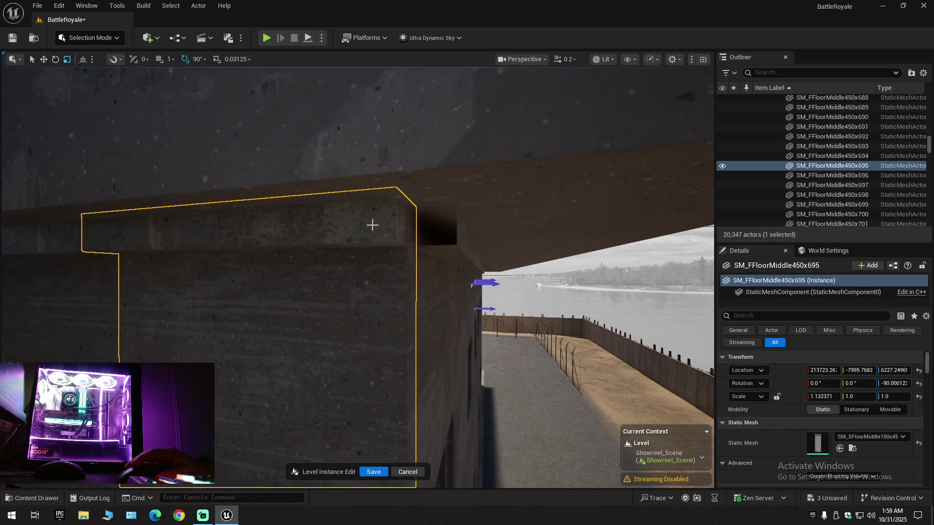
pyautogui.moveTo(401, 236)
pyautogui.mouseDown()
pyautogui.moveTo(344, 303)
pyautogui.moveTo(274, 435)
pyautogui.moveTo(364, 279)
pyautogui.mouseUp()
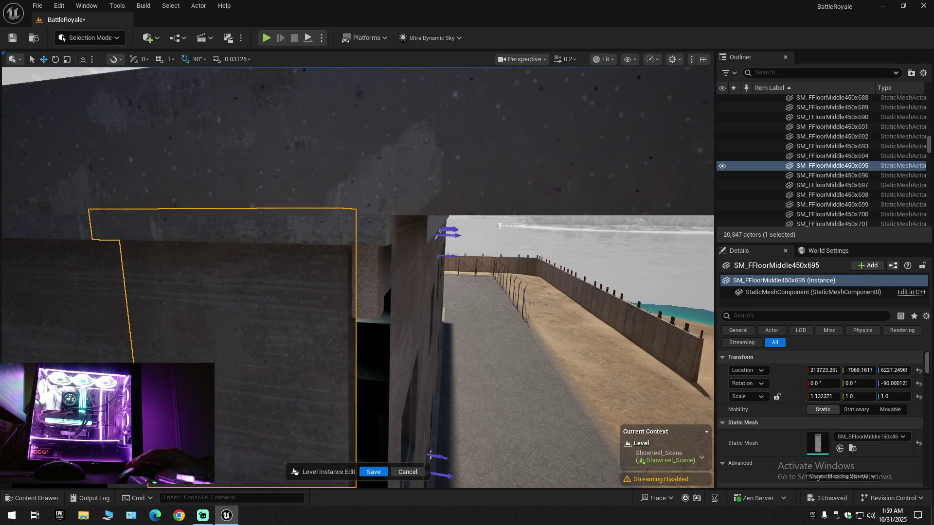
pyautogui.click(243, 225)
pyautogui.moveTo(244, 225)
pyautogui.mouseDown()
pyautogui.moveTo(251, 182)
pyautogui.moveTo(274, 409)
pyautogui.mouseUp()
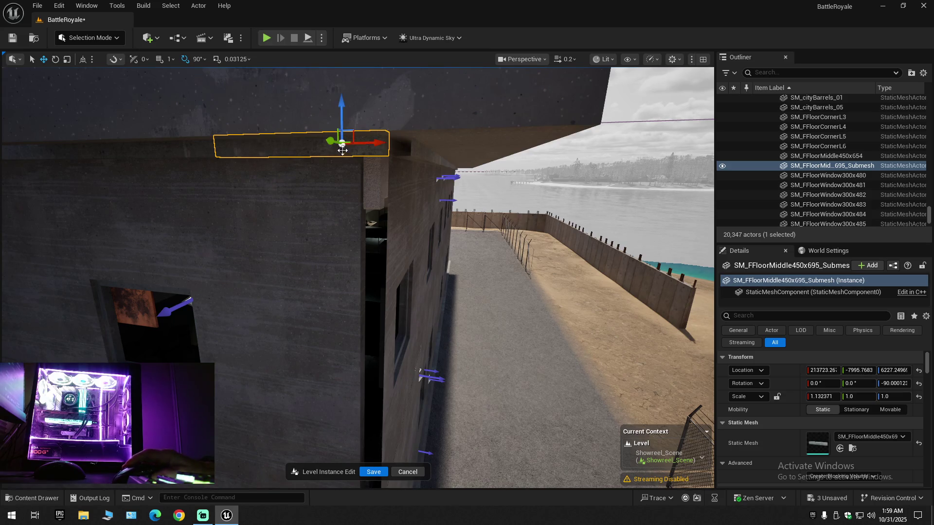
pyautogui.moveTo(367, 141); pyautogui.dragTo(573, 139)
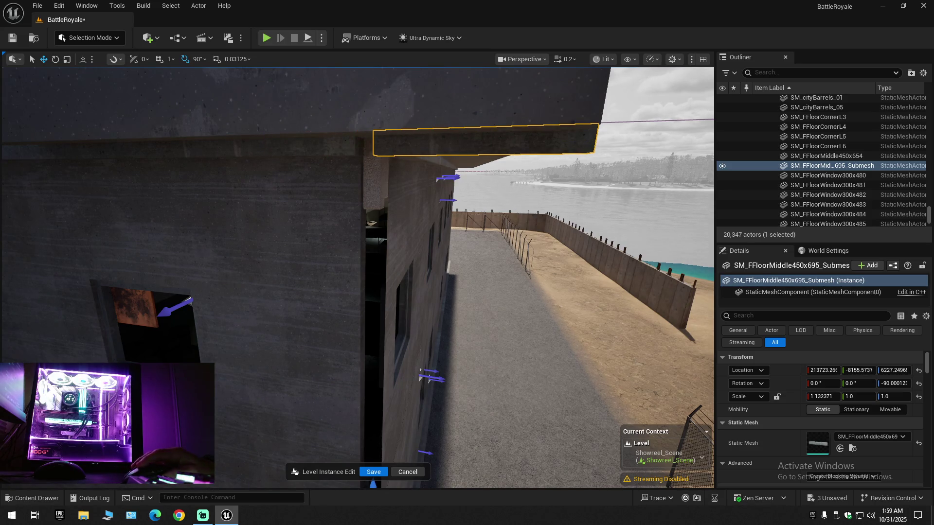
pyautogui.click(297, 429)
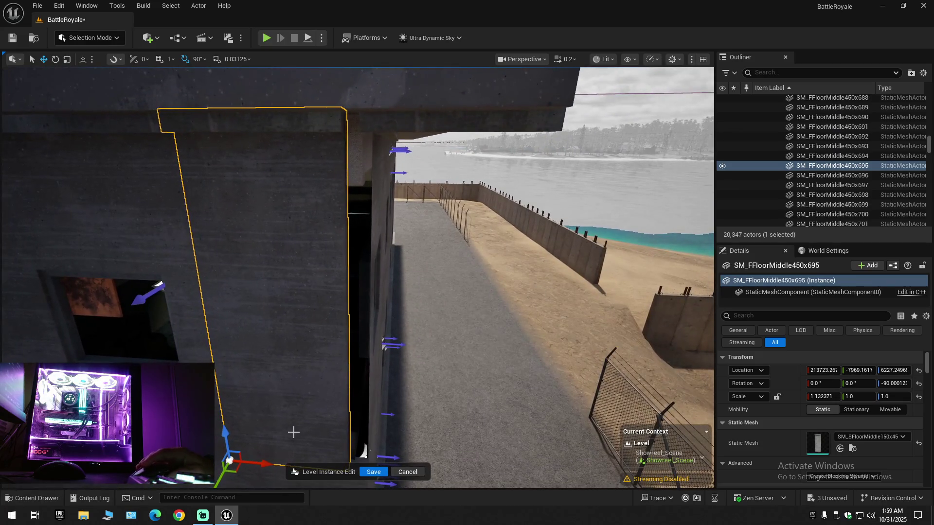
pyautogui.moveTo(262, 462)
pyautogui.mouseDown()
pyautogui.moveTo(304, 463)
pyautogui.moveTo(279, 464)
pyautogui.mouseUp()
# - Slide the ledge strip a little further along Y and flip it 180 degrees
pyautogui.scroll(2, 292, 441)
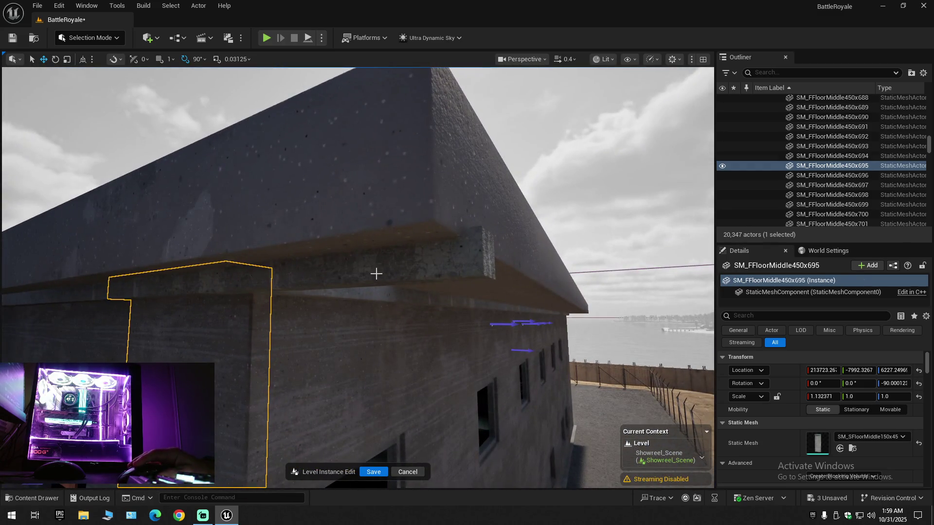
pyautogui.click(379, 280)
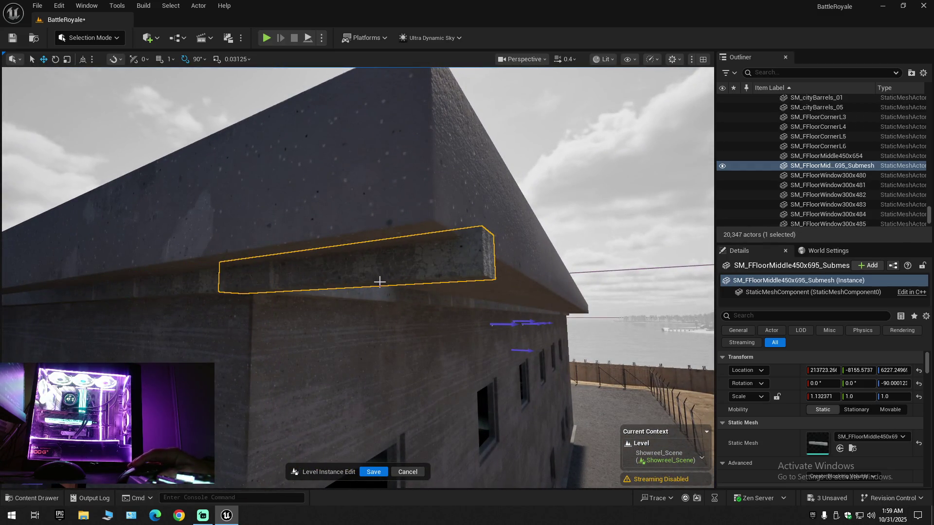
pyautogui.press('f')
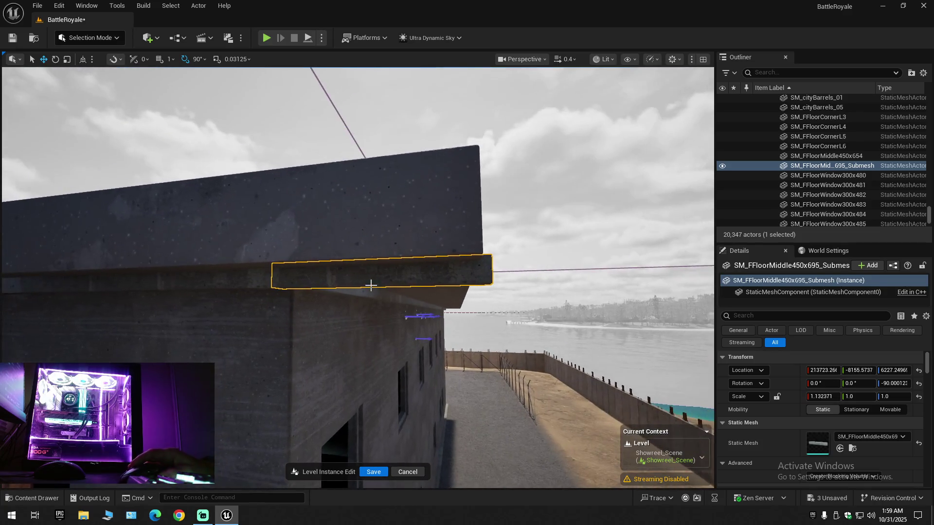
pyautogui.scroll(3, 373, 290)
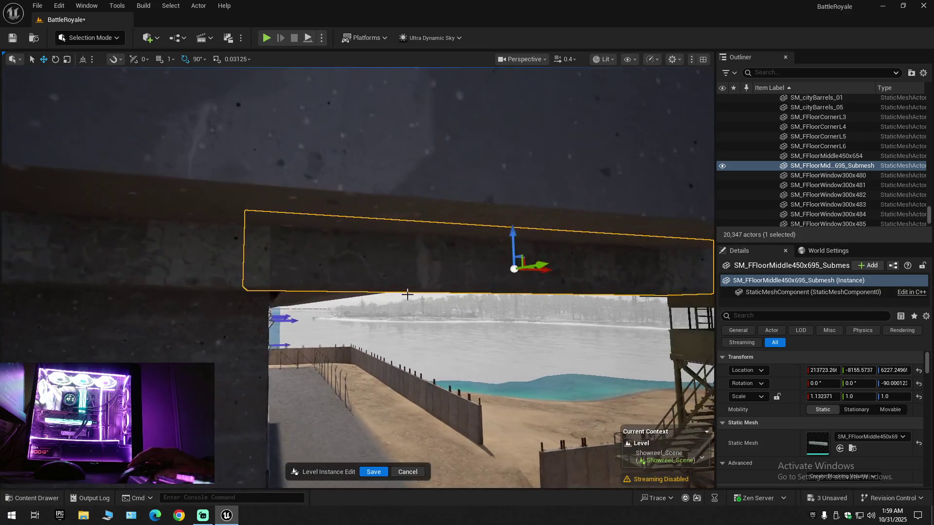
pyautogui.moveTo(551, 269)
pyautogui.mouseDown()
pyautogui.moveTo(579, 270)
pyautogui.moveTo(602, 287)
pyautogui.moveTo(428, 286)
pyautogui.moveTo(369, 238)
pyautogui.moveTo(374, 263)
pyautogui.moveTo(602, 305)
pyautogui.mouseUp()
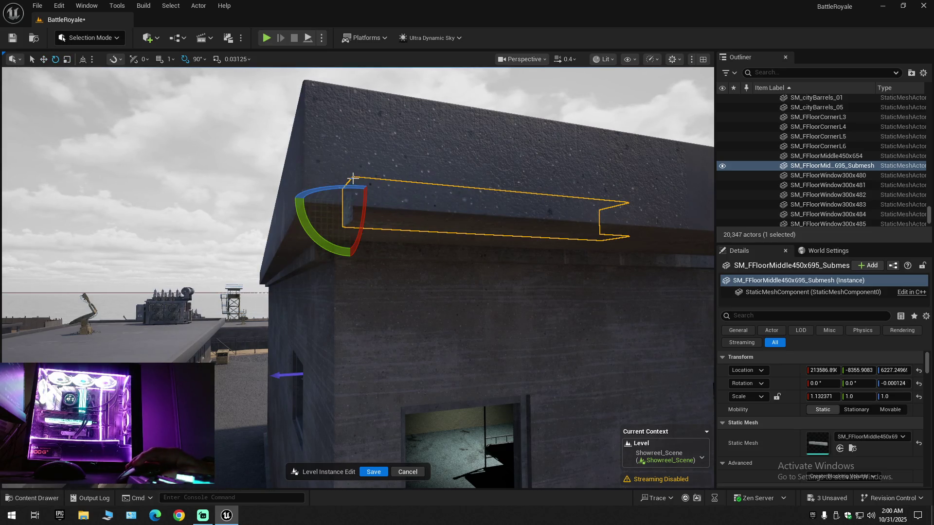
pyautogui.moveTo(365, 187); pyautogui.dragTo(357, 243)
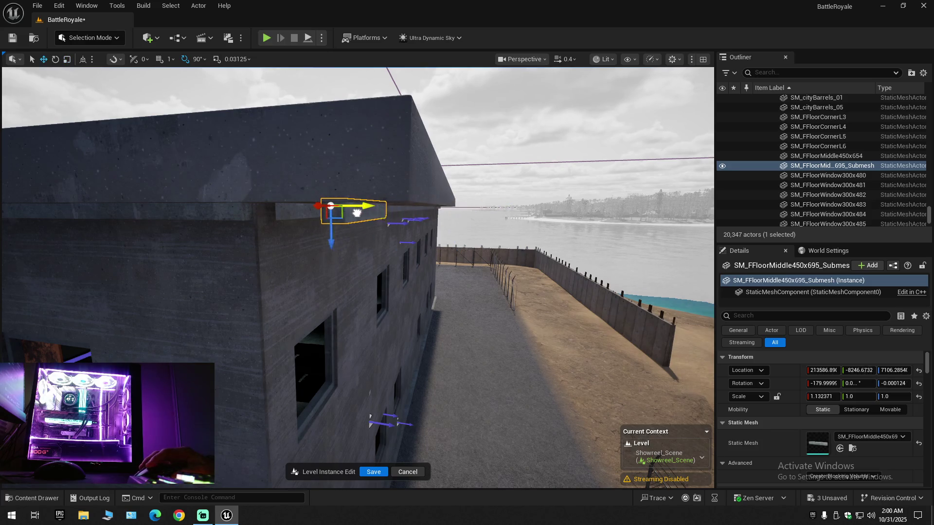
pyautogui.scroll(-1, 285, 212)
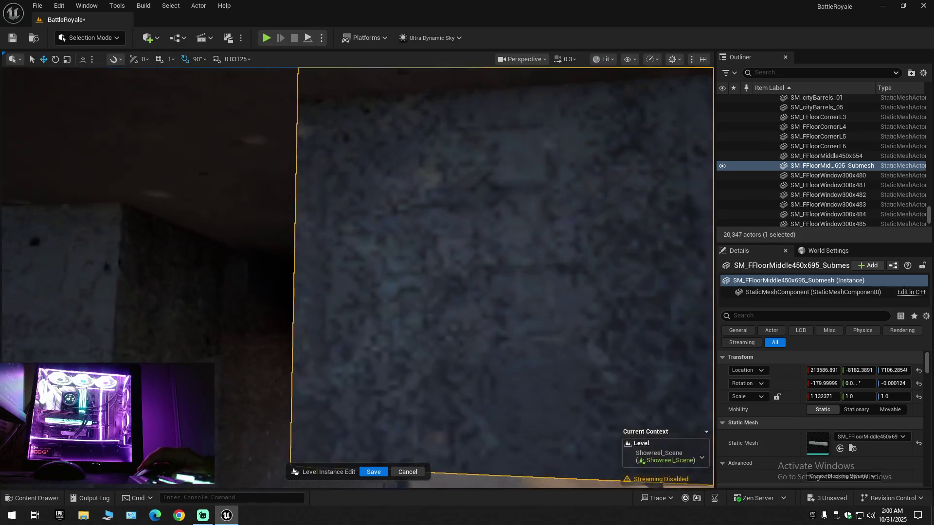
# - Raise the small ledge beam slightly and shorten it to X scale about 0.197
pyautogui.scroll(2, 324, 212)
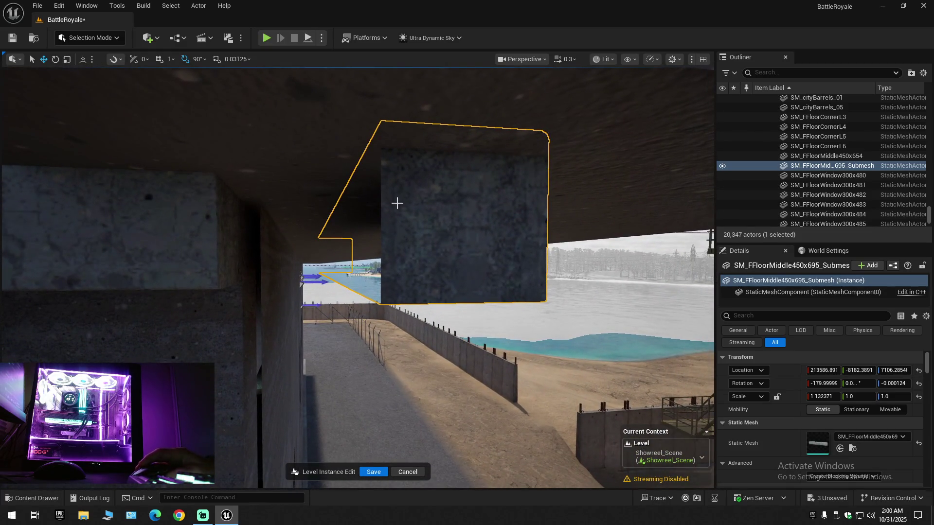
pyautogui.rightClick(396, 202)
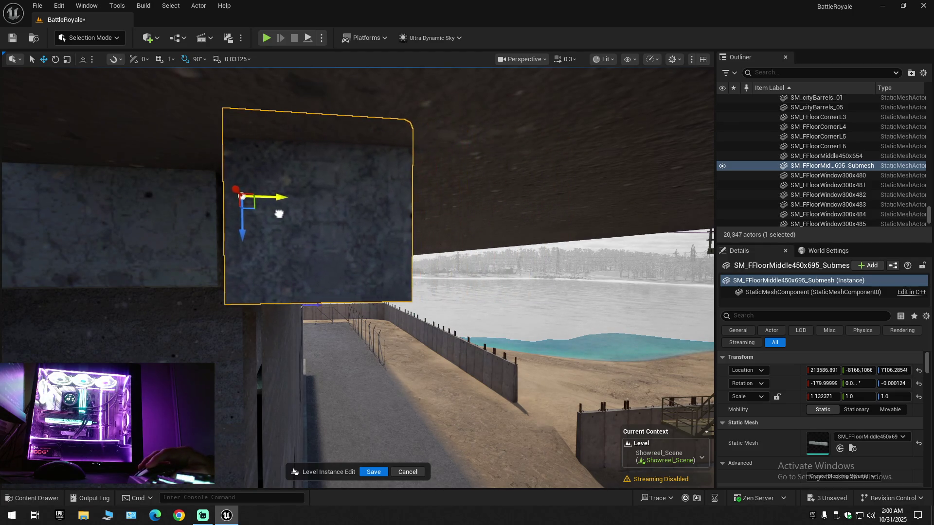
pyautogui.moveTo(267, 214); pyautogui.dragTo(331, 219)
pyautogui.scroll(-2, 358, 277)
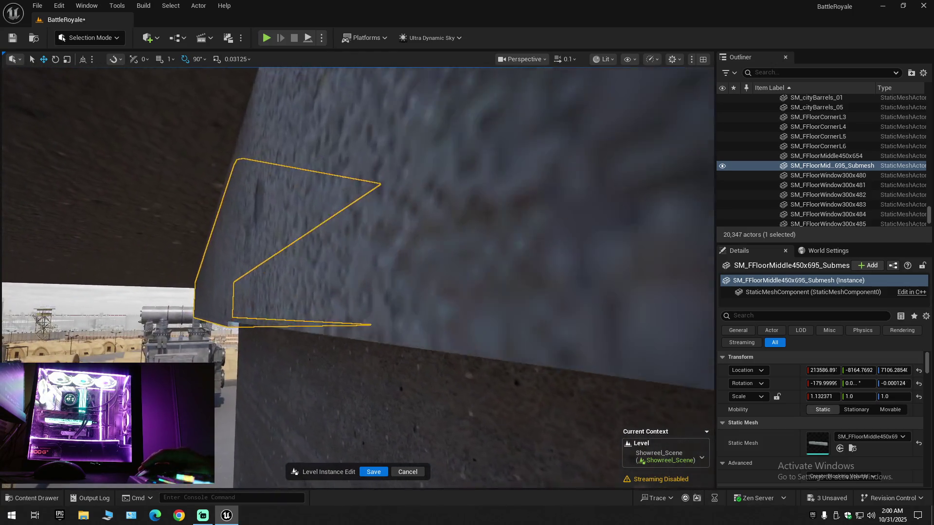
pyautogui.moveTo(358, 277)
pyautogui.mouseDown()
pyautogui.moveTo(376, 267)
pyautogui.moveTo(362, 264)
pyautogui.mouseUp()
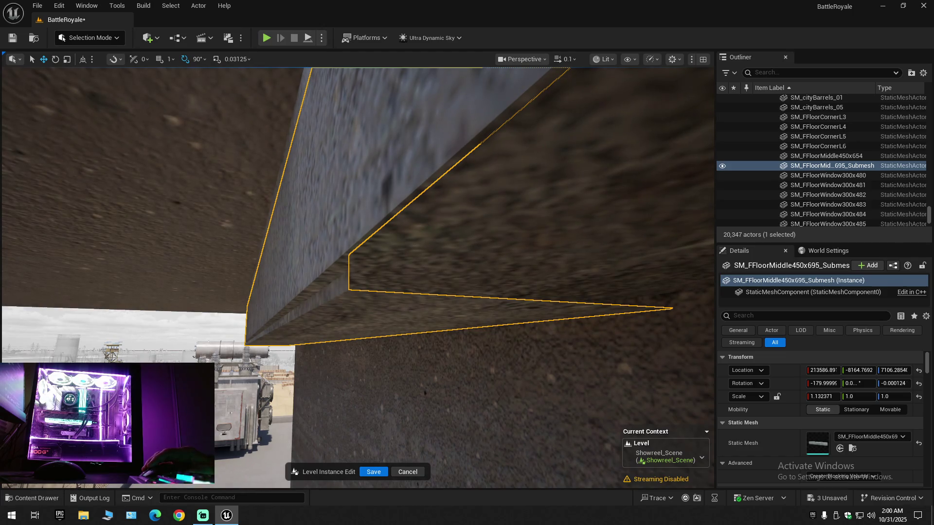
pyautogui.moveTo(337, 339)
pyautogui.mouseDown()
pyautogui.moveTo(337, 325)
pyautogui.moveTo(355, 313)
pyautogui.moveTo(345, 336)
pyautogui.mouseUp()
pyautogui.scroll(3, 340, 321)
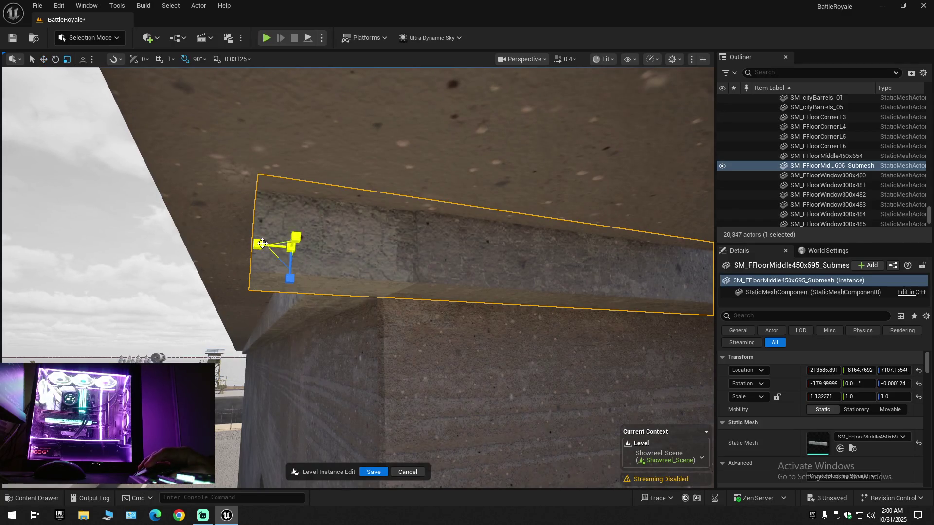
pyautogui.moveTo(258, 244)
pyautogui.mouseDown()
pyautogui.moveTo(238, 244)
pyautogui.moveTo(278, 253)
pyautogui.mouseUp()
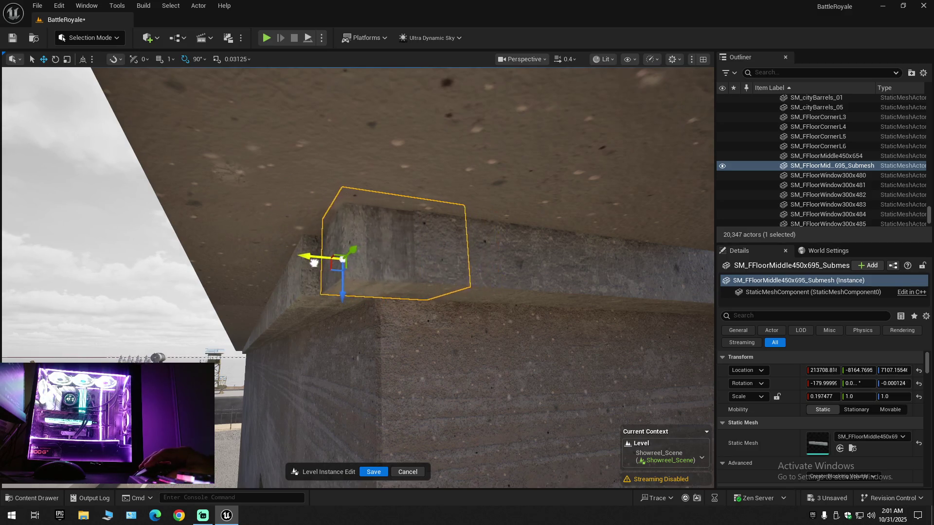
pyautogui.moveTo(295, 266); pyautogui.dragTo(296, 266)
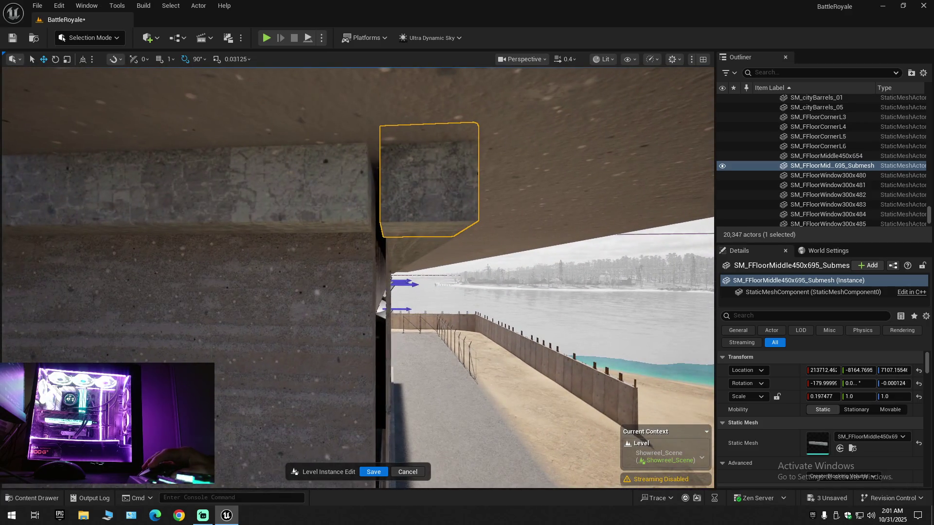
# - Slide the wall beam SM_FFloorMiddle450x695 sideways into line
pyautogui.click(324, 346)
pyautogui.moveTo(325, 346); pyautogui.dragTo(325, 346)
pyautogui.moveTo(266, 387); pyautogui.dragTo(293, 409)
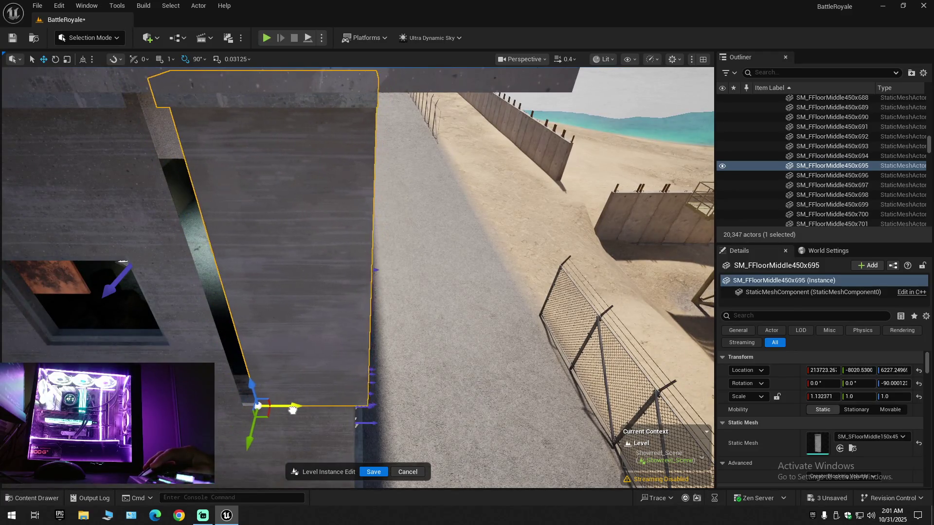
pyautogui.scroll(-1, 297, 356)
pyautogui.moveTo(297, 356); pyautogui.dragTo(281, 380)
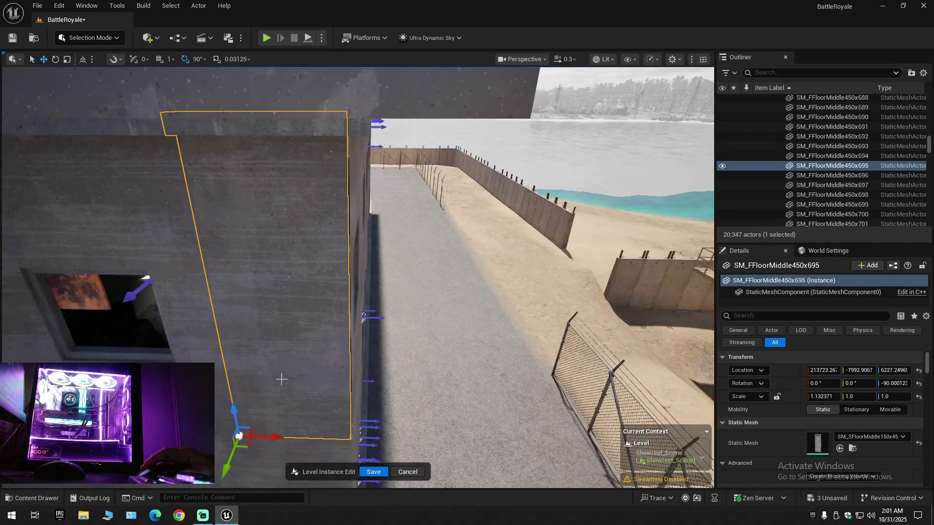
# - Stretch the wall beam to X scale about 1.152 and reselect the small beam
pyautogui.moveTo(363, 315); pyautogui.dragTo(363, 315)
pyautogui.moveTo(231, 214); pyautogui.dragTo(231, 214)
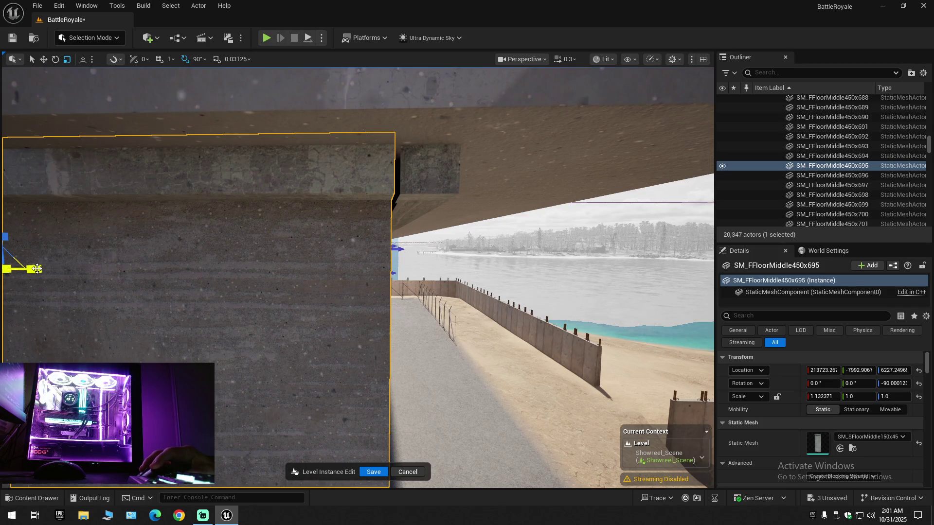
pyautogui.moveTo(111, 276); pyautogui.dragTo(111, 276)
pyautogui.click(315, 244)
pyautogui.moveTo(315, 245); pyautogui.dragTo(315, 244)
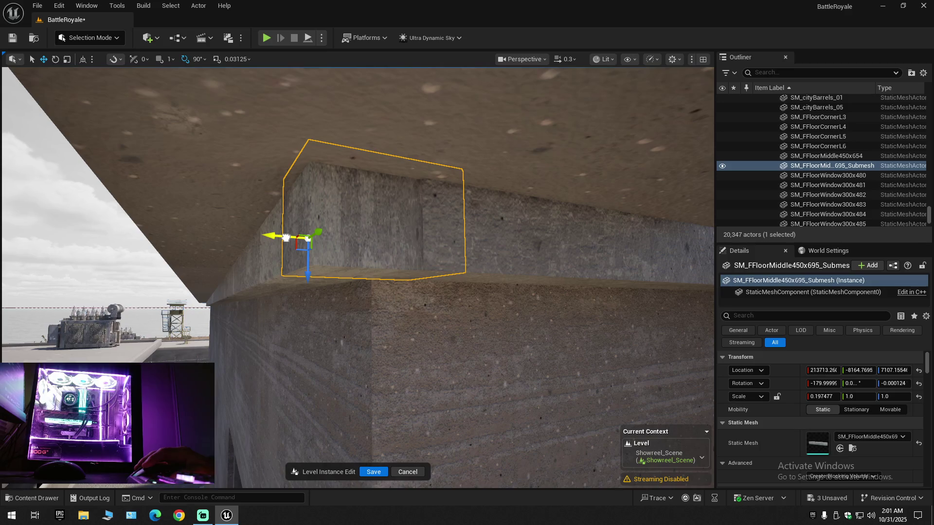
# - Deepen the small beam to Y scale about 1.04 and nudge it flush under the ledge
pyautogui.moveTo(351, 284)
pyautogui.mouseDown()
pyautogui.moveTo(338, 268)
pyautogui.moveTo(356, 259)
pyautogui.mouseUp()
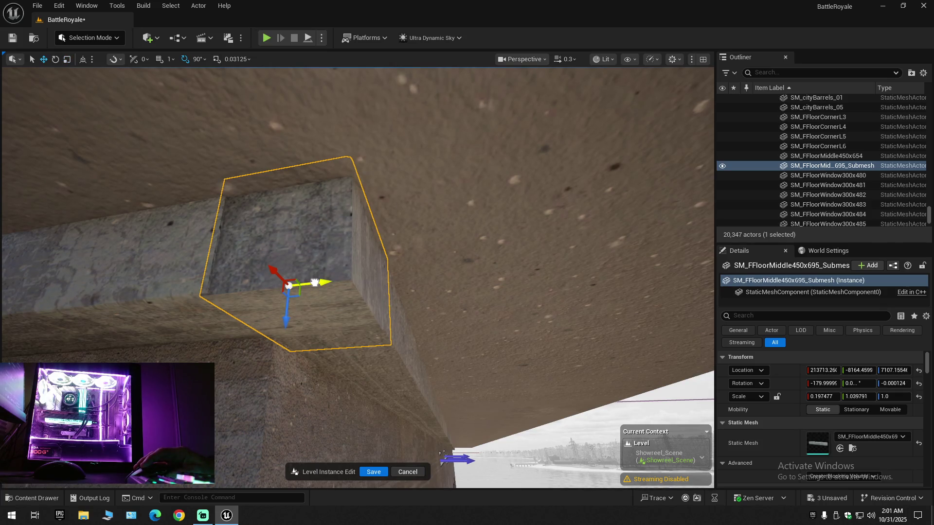
pyautogui.moveTo(324, 291); pyautogui.dragTo(325, 291)
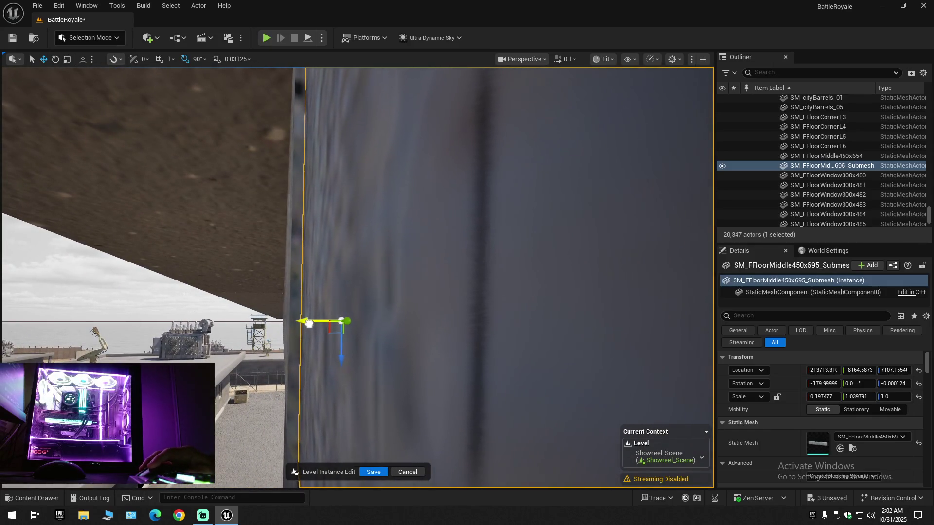
pyautogui.moveTo(311, 322); pyautogui.dragTo(311, 322)
pyautogui.moveTo(337, 279); pyautogui.dragTo(338, 279)
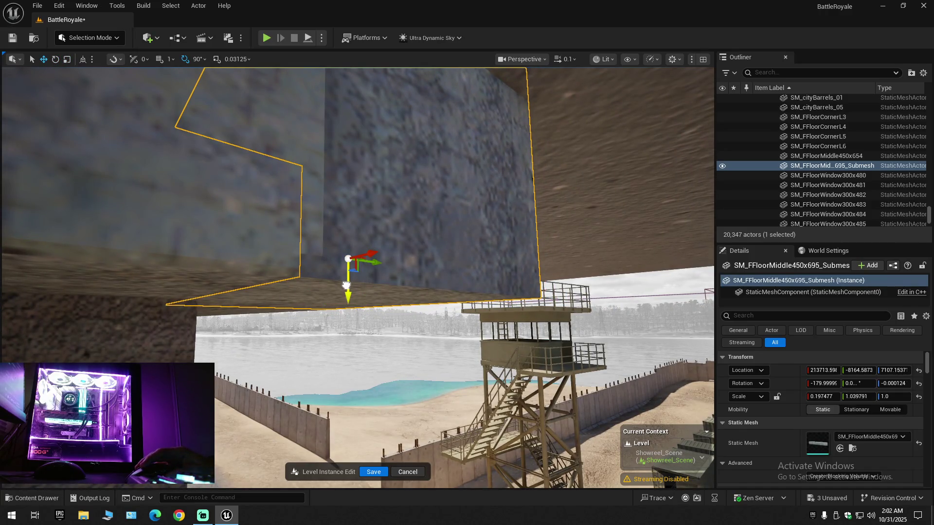
pyautogui.scroll(1, 348, 274)
pyautogui.moveTo(347, 275); pyautogui.dragTo(348, 275)
pyautogui.scroll(4, 348, 275)
pyautogui.click(924, 73)
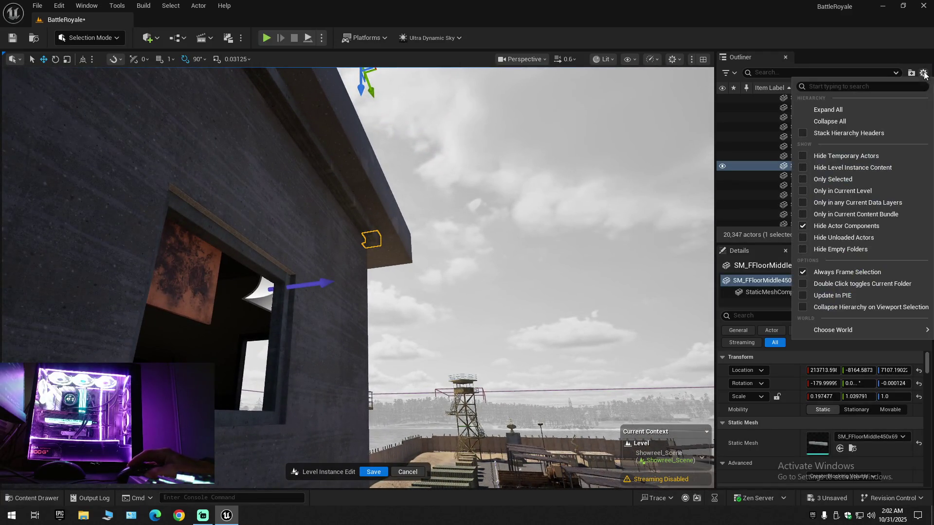
# - Collapse the Outliner to the BattleRoyale (Editor) folders and fly into the barracks interior
pyautogui.click(842, 121)
pyautogui.click(758, 100)
pyautogui.moveTo(615, 173); pyautogui.dragTo(599, 179)
pyautogui.scroll(-2, 614, 173)
pyautogui.scroll(-1, 615, 173)
pyautogui.moveTo(486, 123); pyautogui.dragTo(451, 124)
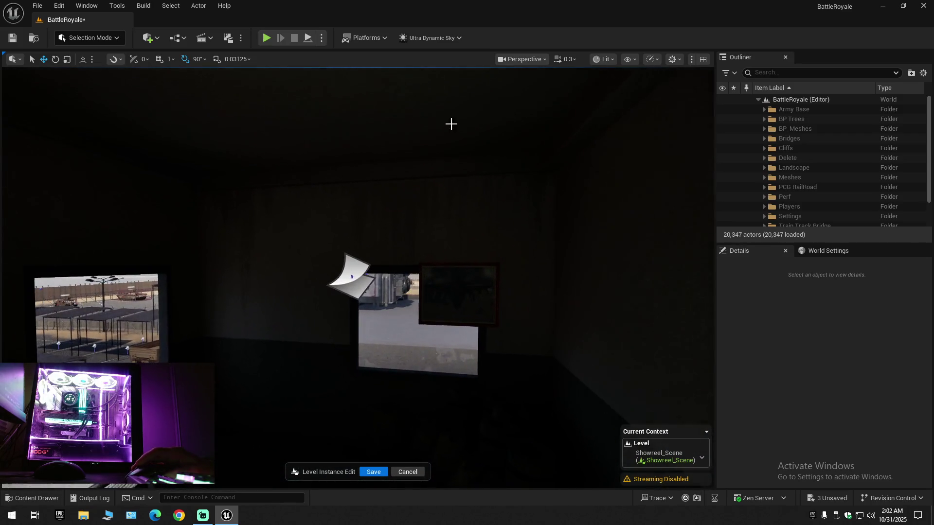
# - Select the ceiling lamp and SpotLight3, undo a stray copy, and duplicate both
pyautogui.click(444, 275)
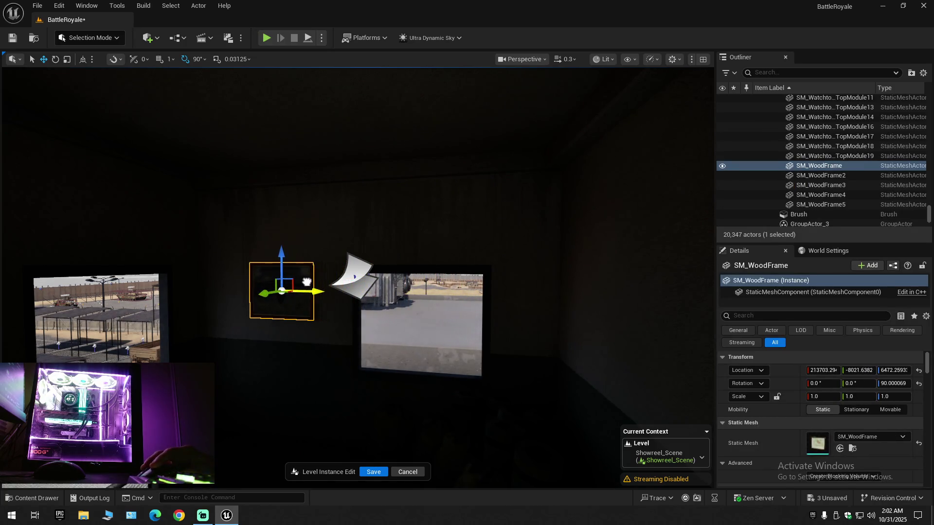
pyautogui.moveTo(443, 276); pyautogui.dragTo(443, 276)
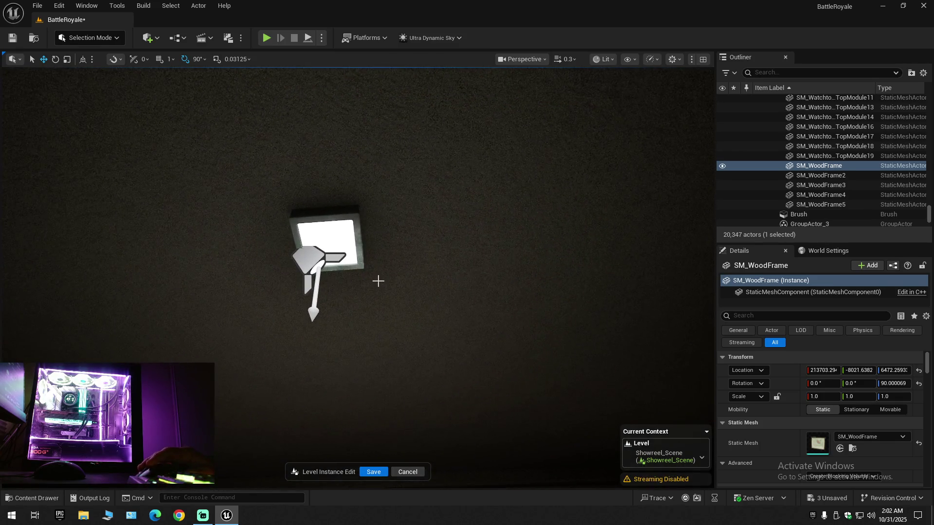
pyautogui.click(339, 242)
pyautogui.click(336, 268)
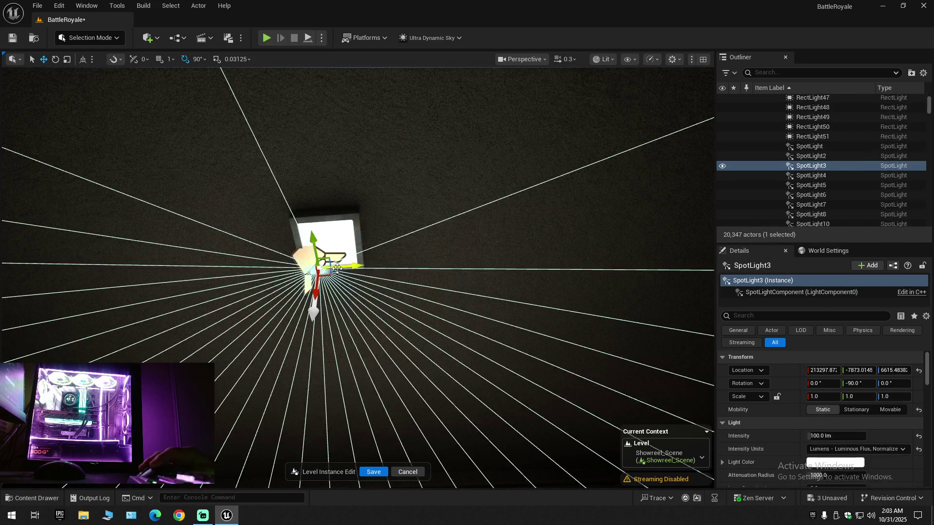
pyautogui.moveTo(343, 266); pyautogui.dragTo(462, 277)
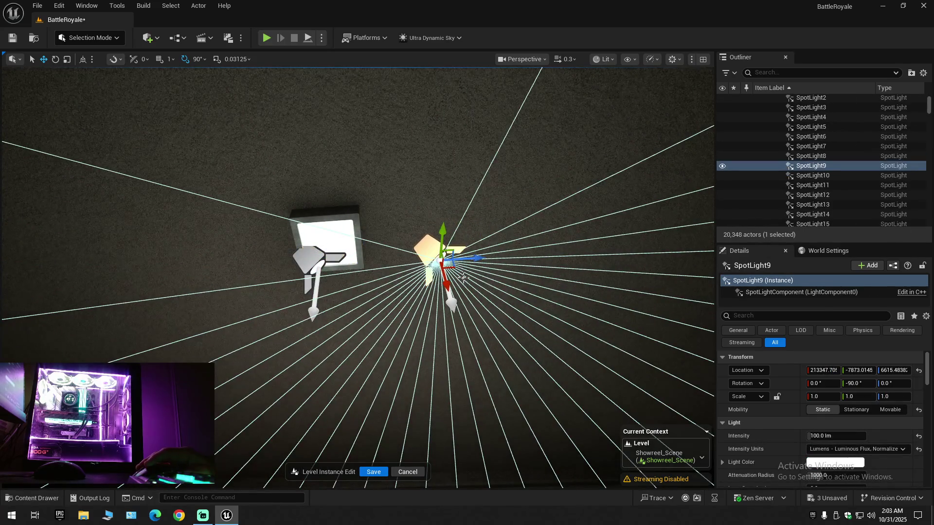
pyautogui.hotkey('ctrl', 'z')
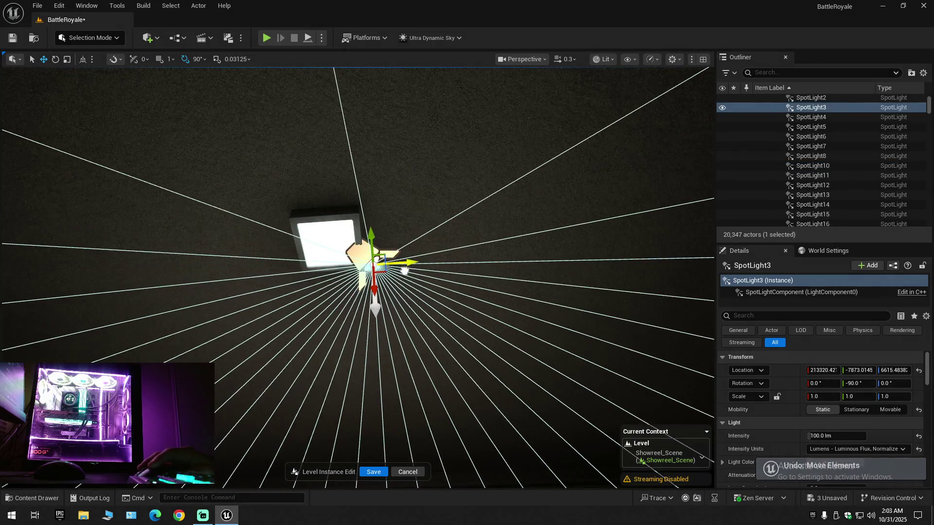
pyautogui.moveTo(399, 270); pyautogui.dragTo(344, 237)
pyautogui.hotkey('ctrl', 'v')
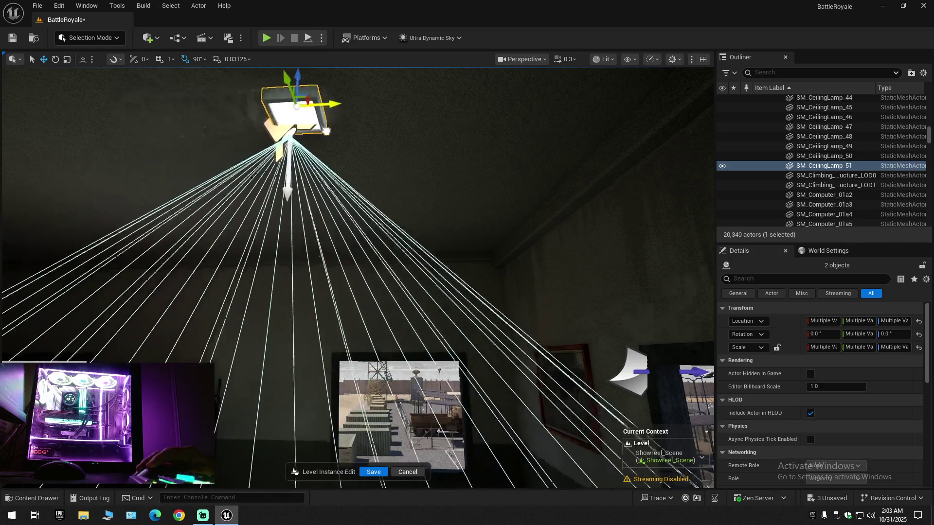
# - Position the new lamp SM_CeilingLamp_51 in the bunk-bed room, then collapse the Outliner and deselect
pyautogui.moveTo(371, 145); pyautogui.dragTo(371, 145)
pyautogui.scroll(2, 371, 145)
pyautogui.scroll(-1, 371, 145)
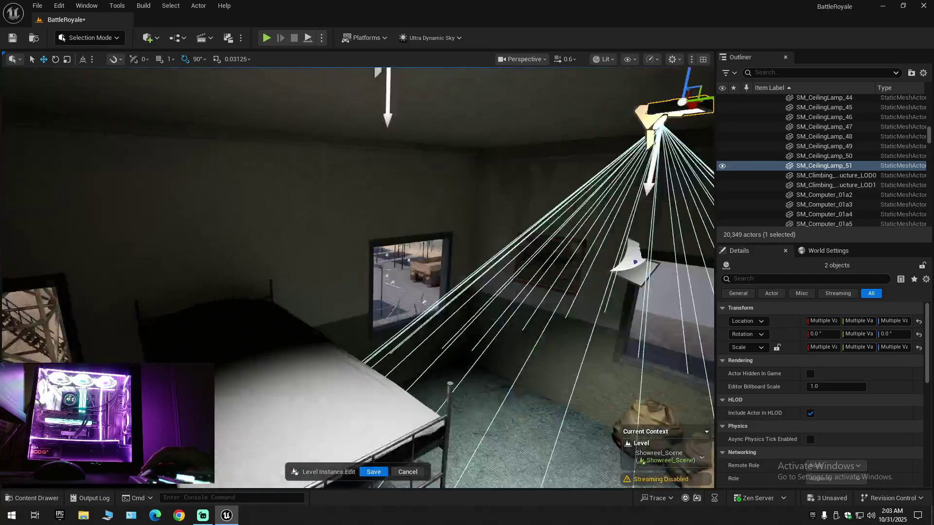
pyautogui.moveTo(371, 145); pyautogui.dragTo(371, 145)
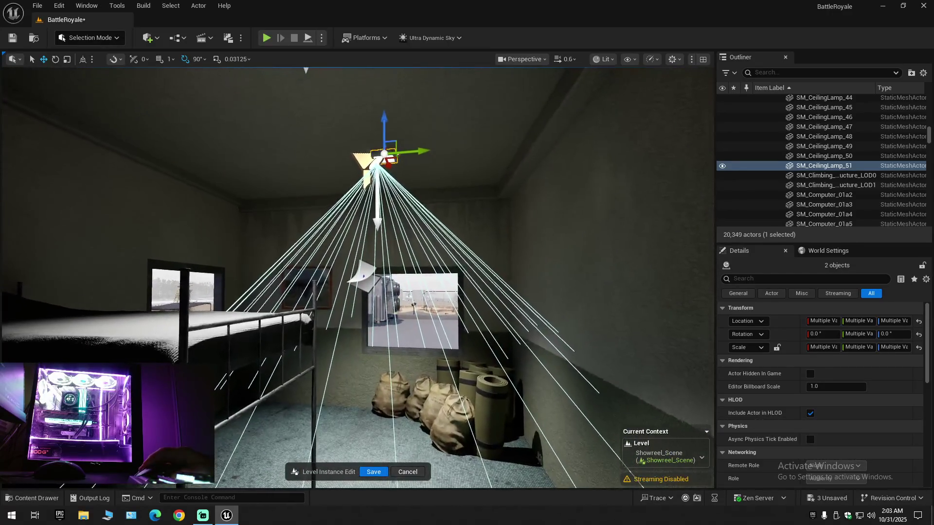
pyautogui.click(923, 73)
pyautogui.click(824, 123)
pyautogui.press('Escape')
# - Select the barracks wall piece SM_FFloorMiddle450x709 and switch to Modeling Mode with Shift+5
pyautogui.moveTo(634, 131); pyautogui.dragTo(634, 131)
pyautogui.scroll(-1, 634, 130)
pyautogui.scroll(-1, 633, 131)
pyautogui.scroll(2, 634, 131)
pyautogui.scroll(1, 634, 131)
pyautogui.moveTo(536, 204); pyautogui.dragTo(536, 204)
pyautogui.click(369, 320)
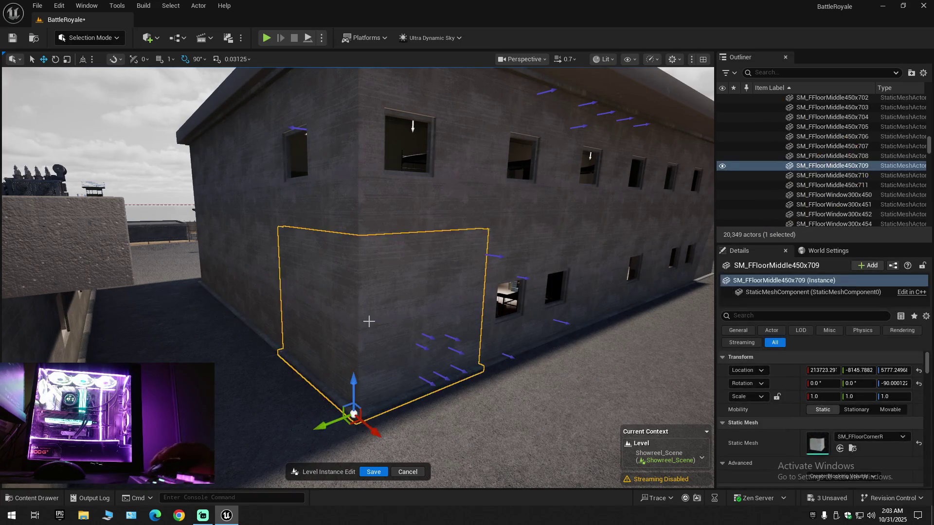
pyautogui.moveTo(343, 334); pyautogui.dragTo(343, 333)
pyautogui.moveTo(271, 157); pyautogui.dragTo(271, 157)
pyautogui.click(84, 37)
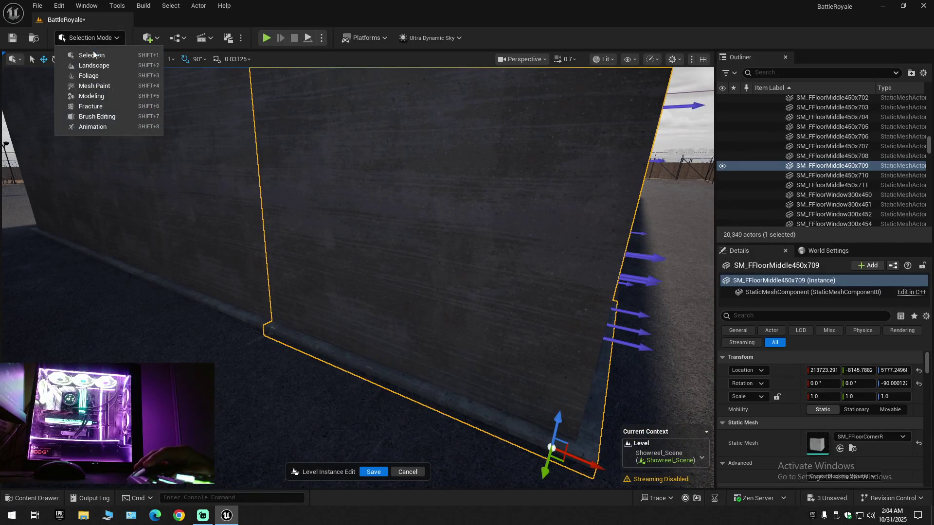
pyautogui.press('Escape')
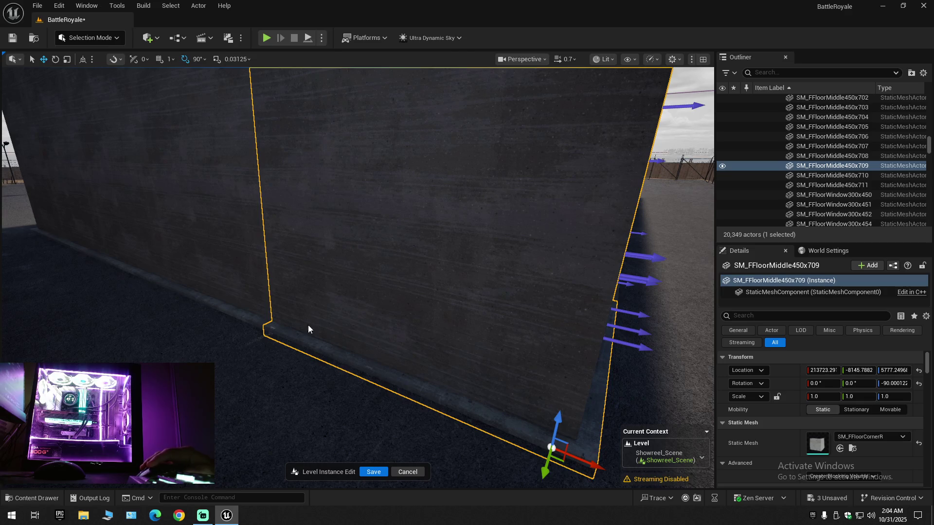
pyautogui.hotkey('shift', '5')
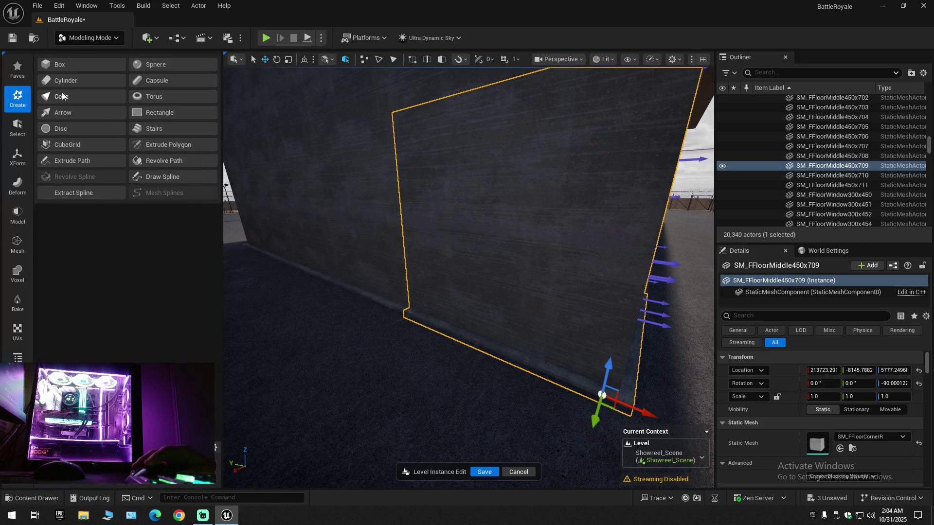
# - Start Tri Select on the corner wall mesh and inspect its faces
pyautogui.click(19, 64)
pyautogui.click(68, 67)
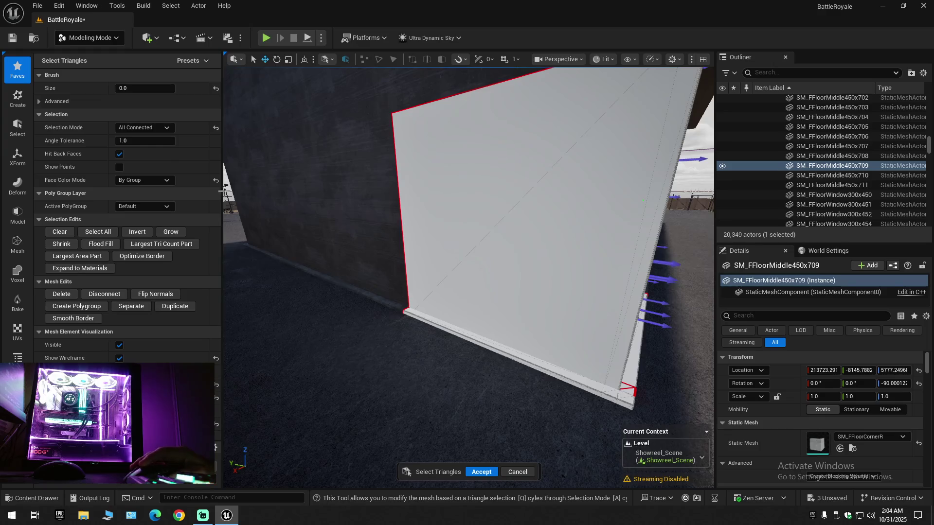
pyautogui.scroll(5, 423, 326)
pyautogui.moveTo(353, 321)
pyautogui.mouseDown()
pyautogui.moveTo(313, 334)
pyautogui.moveTo(409, 334)
pyautogui.moveTo(410, 319)
pyautogui.moveTo(384, 331)
pyautogui.moveTo(283, 269)
pyautogui.moveTo(579, 371)
pyautogui.moveTo(670, 270)
pyautogui.moveTo(428, 303)
pyautogui.moveTo(370, 292)
pyautogui.mouseUp()
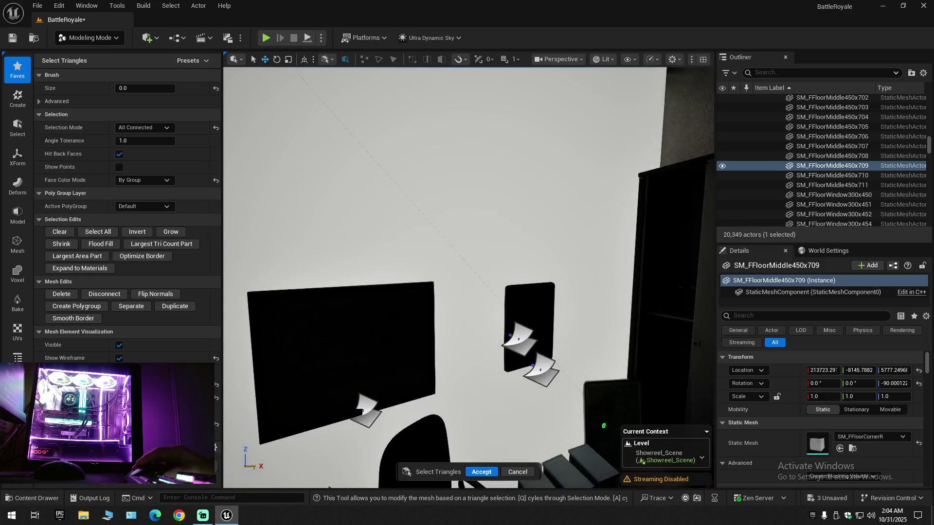
pyautogui.scroll(-3, 468, 278)
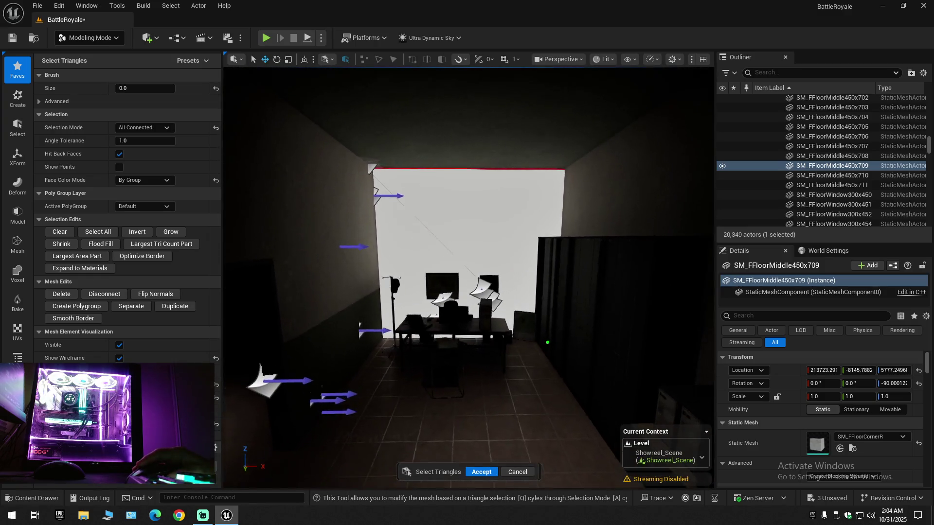
# - Fly through the barracks rooms to the desk with monitors and back to the corner wall
pyautogui.press('d')
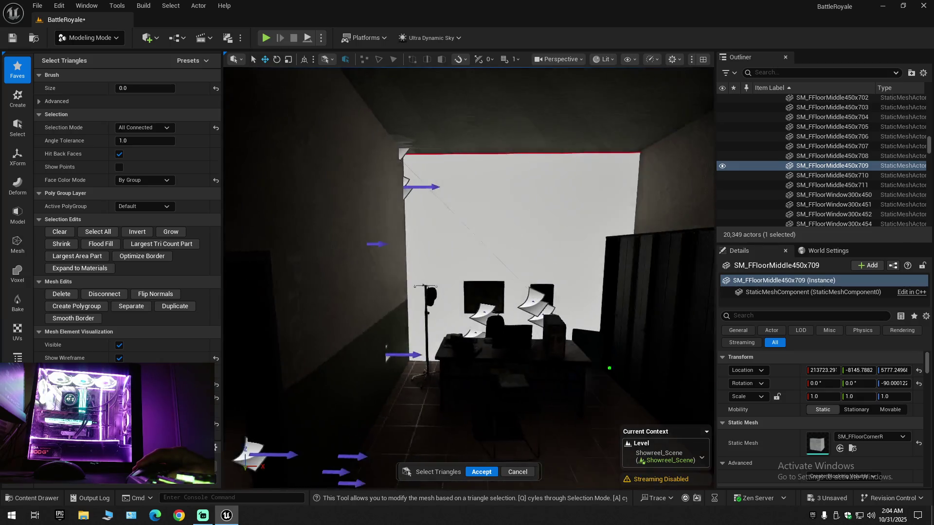
pyautogui.press('d')
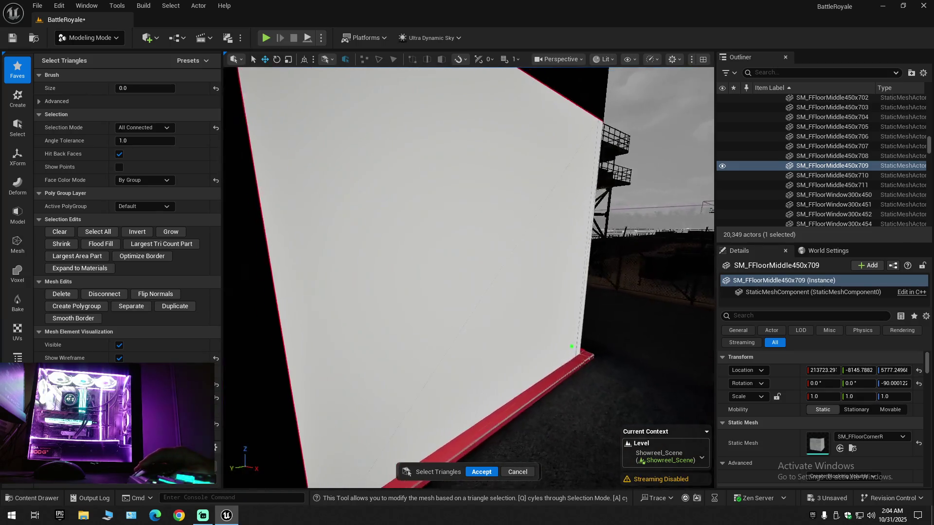
pyautogui.press('a')
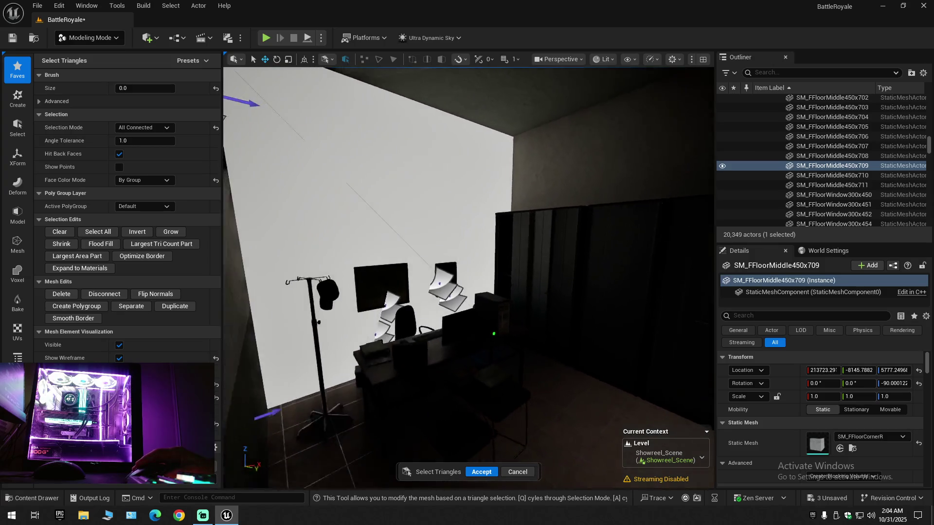
pyautogui.press('w')
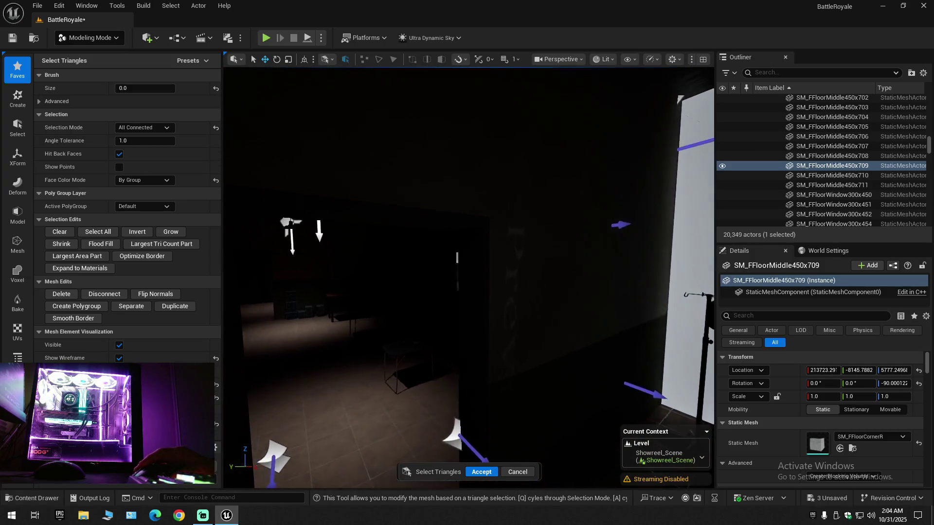
pyautogui.press('w')
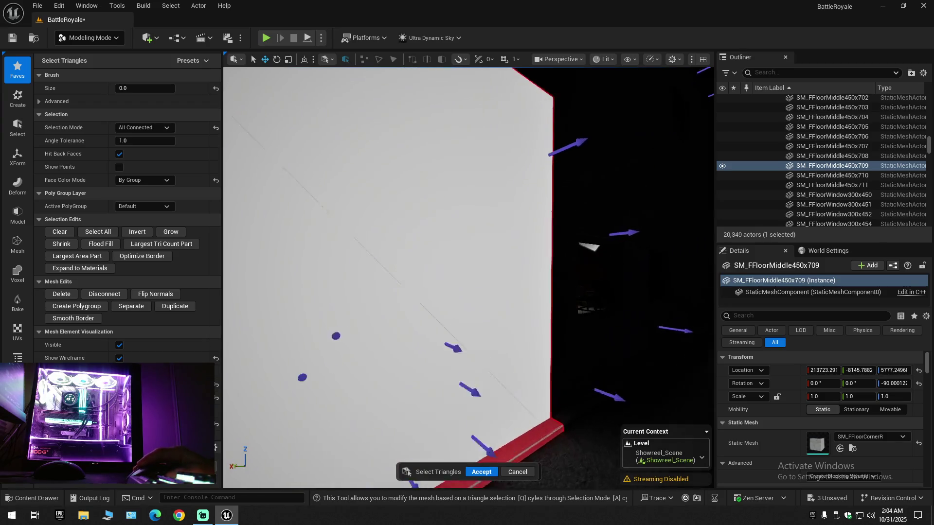
pyautogui.press('w')
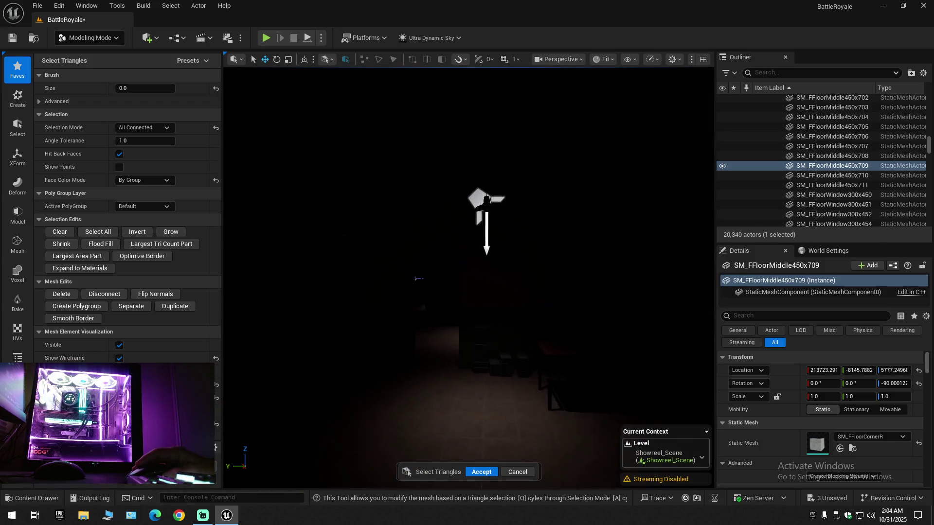
pyautogui.press('w')
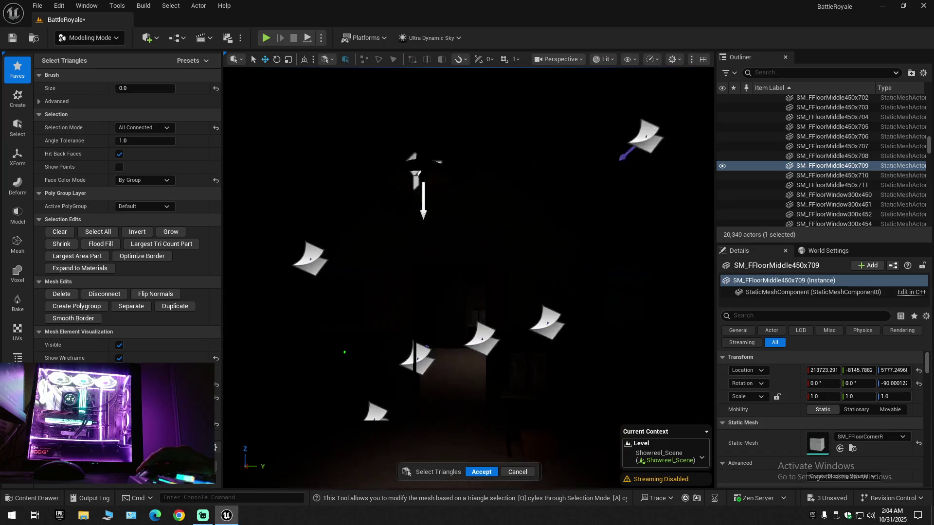
pyautogui.press('w')
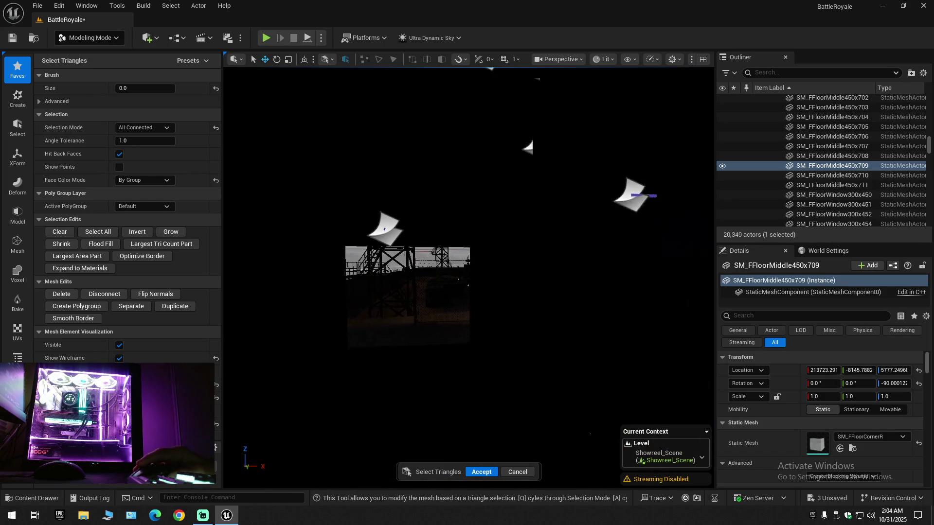
pyautogui.press('w')
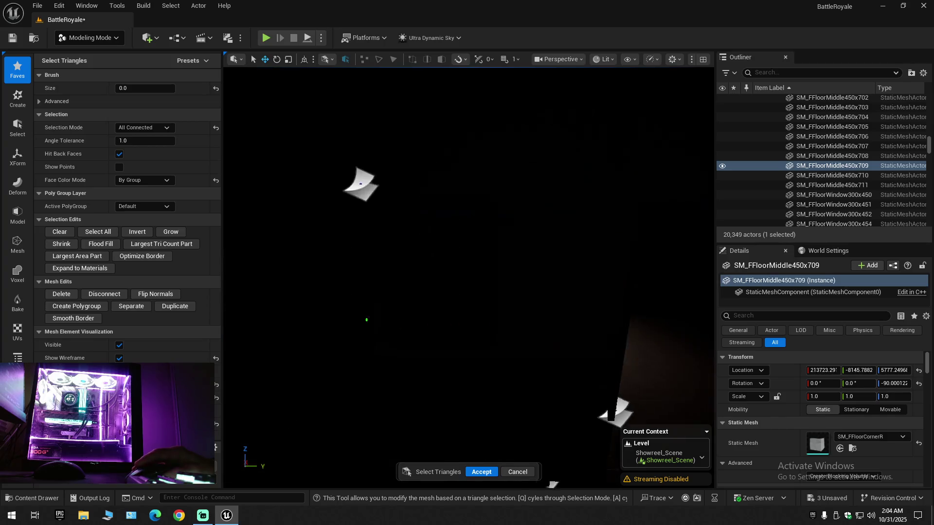
pyautogui.press('w')
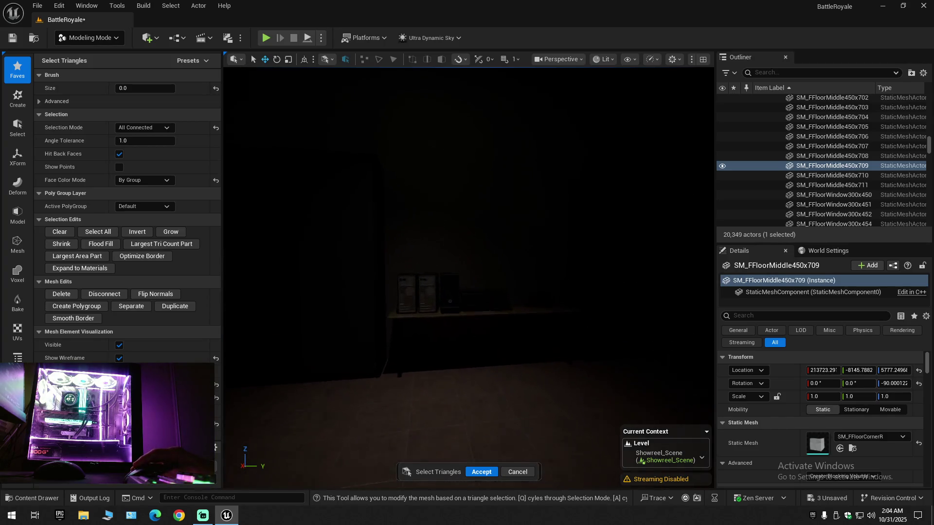
pyautogui.press('w')
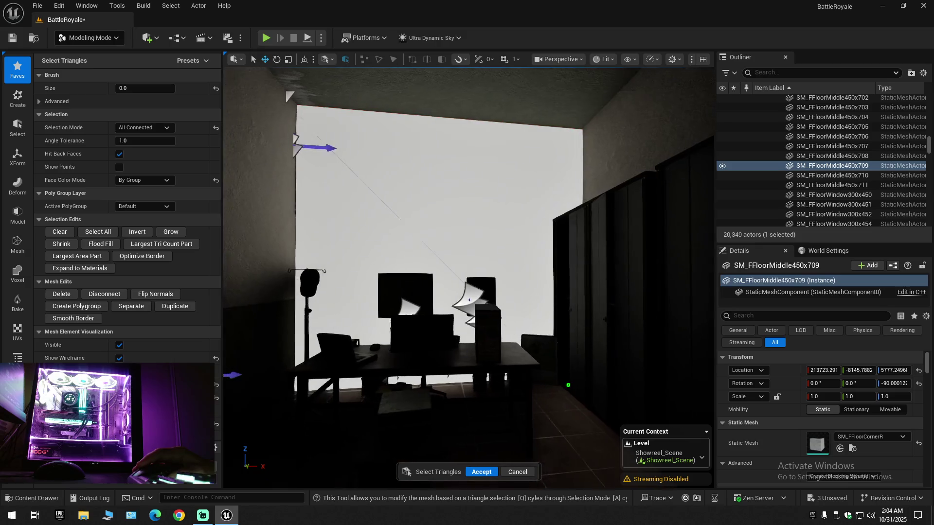
pyautogui.press('w')
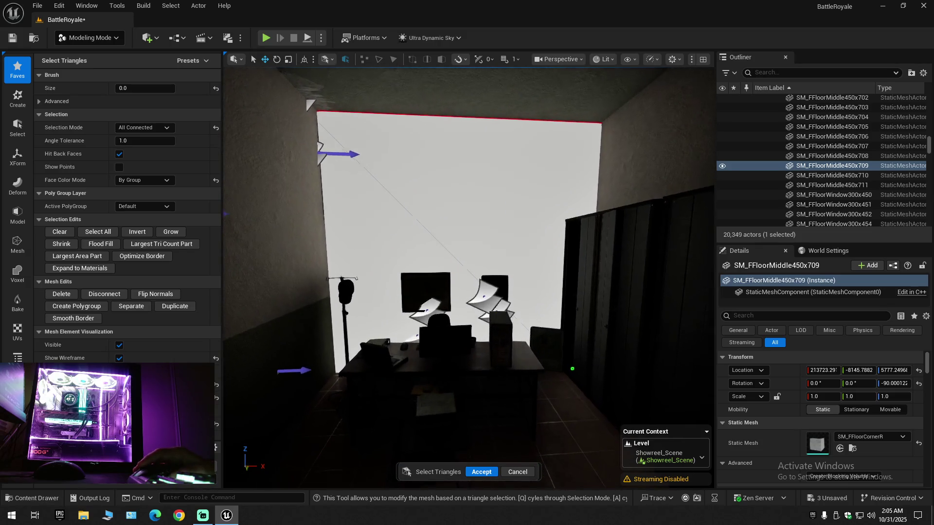
pyautogui.press('w')
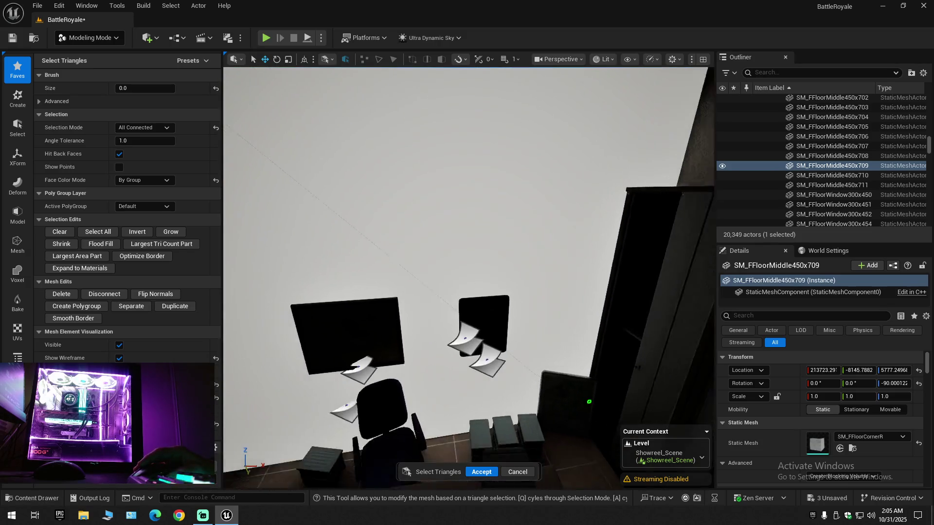
pyautogui.press('w')
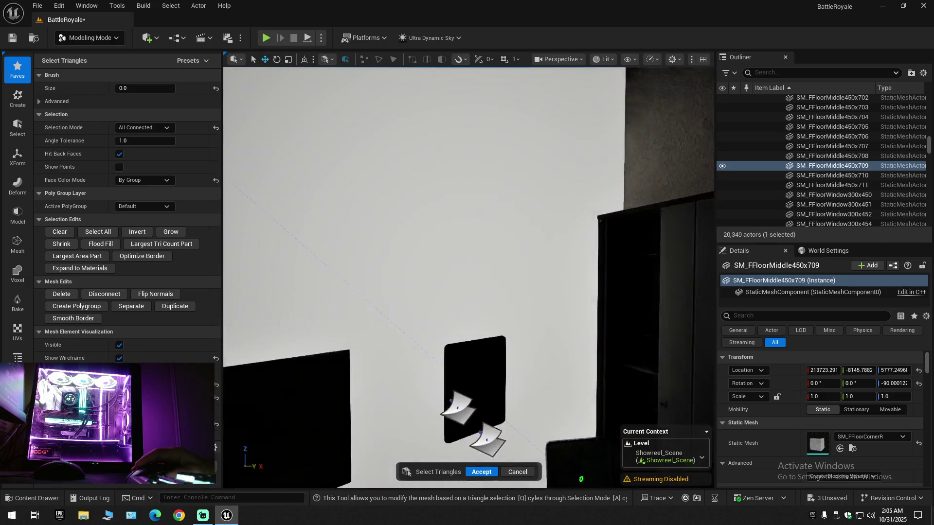
pyautogui.press('s')
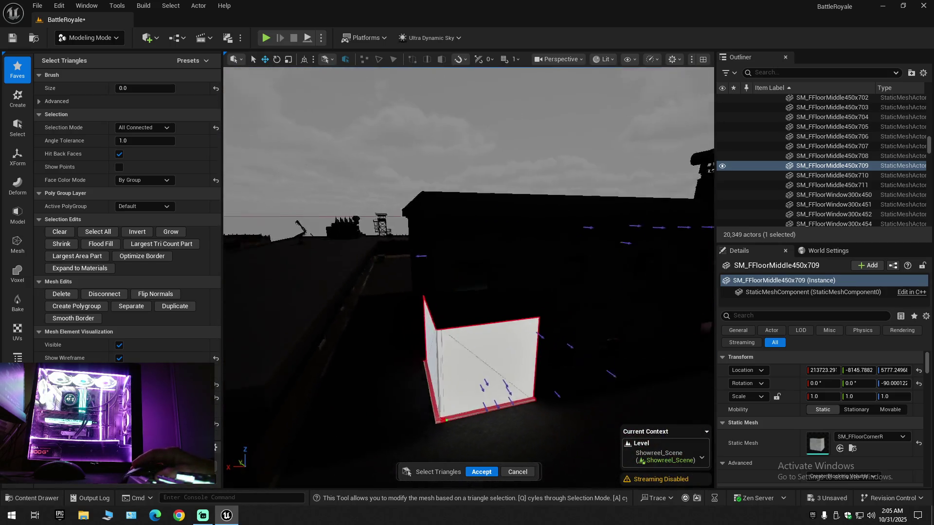
pyautogui.press('a')
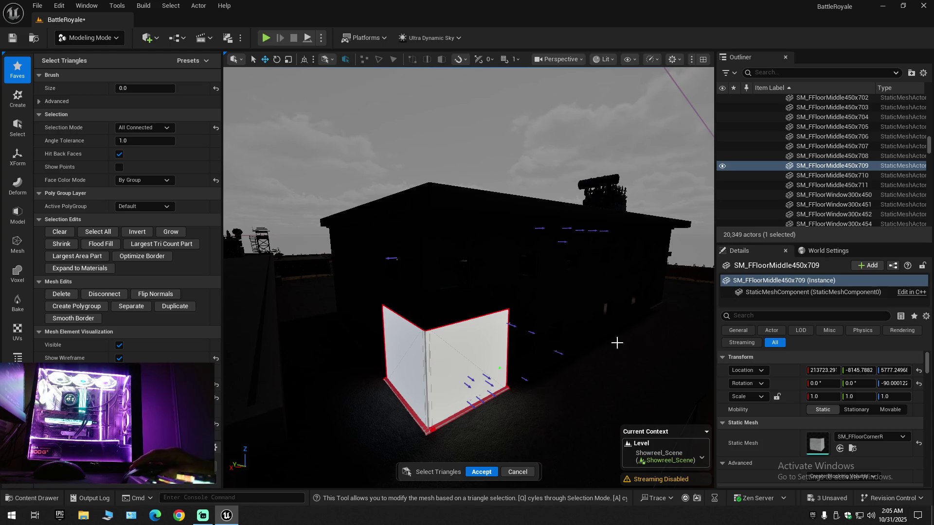
# - Frame the corner wall mesh and accept the triangle selection
pyautogui.scroll(10, 469, 354)
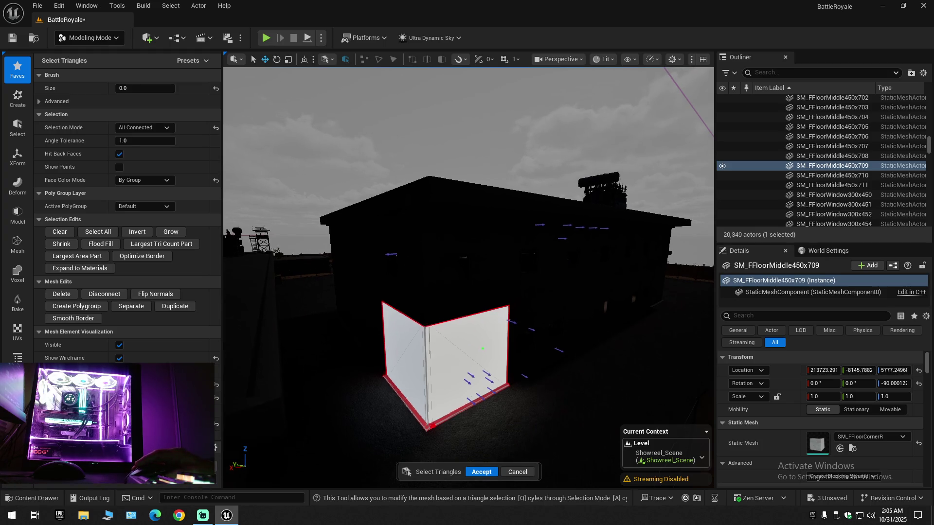
pyautogui.scroll(-10, 469, 277)
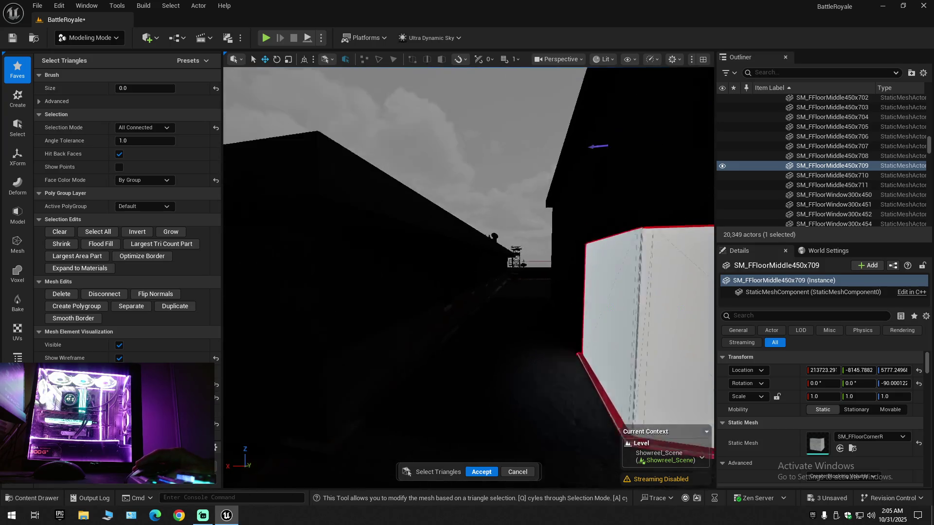
pyautogui.scroll(10, 469, 277)
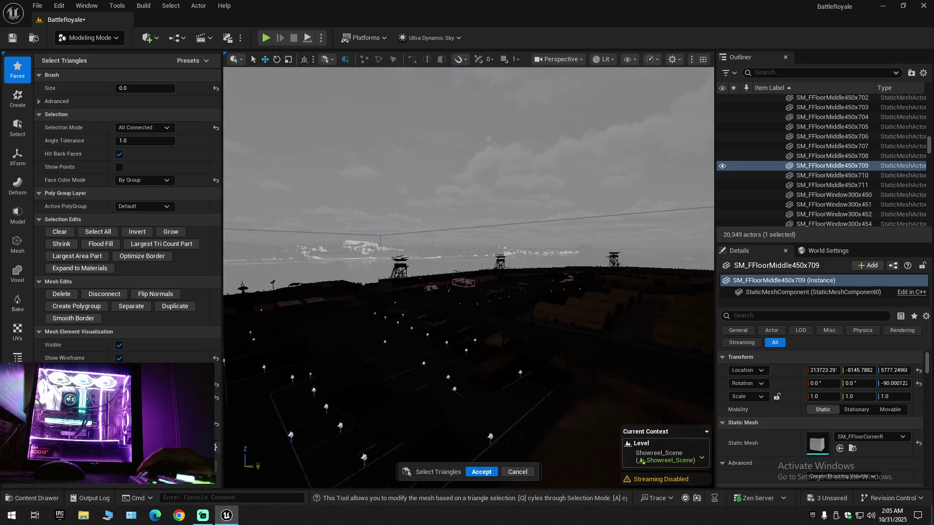
pyautogui.press('f')
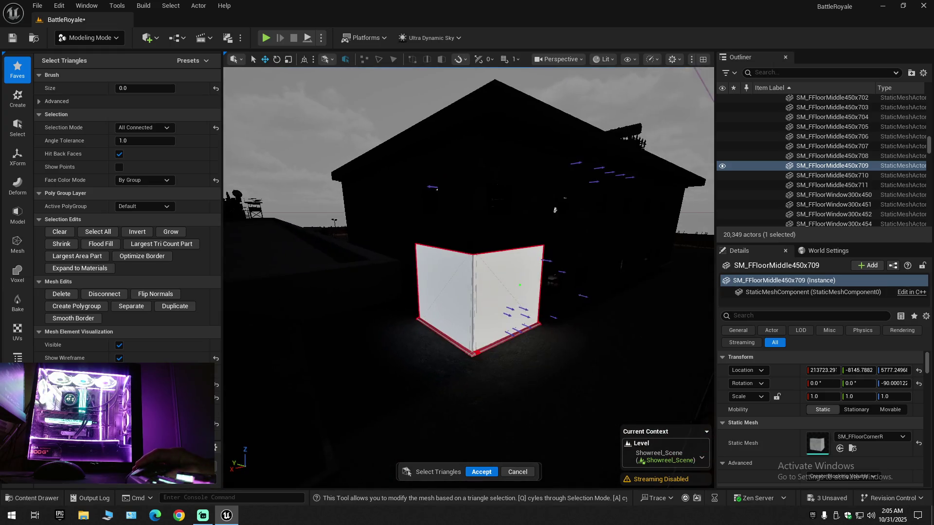
pyautogui.scroll(5, 469, 245)
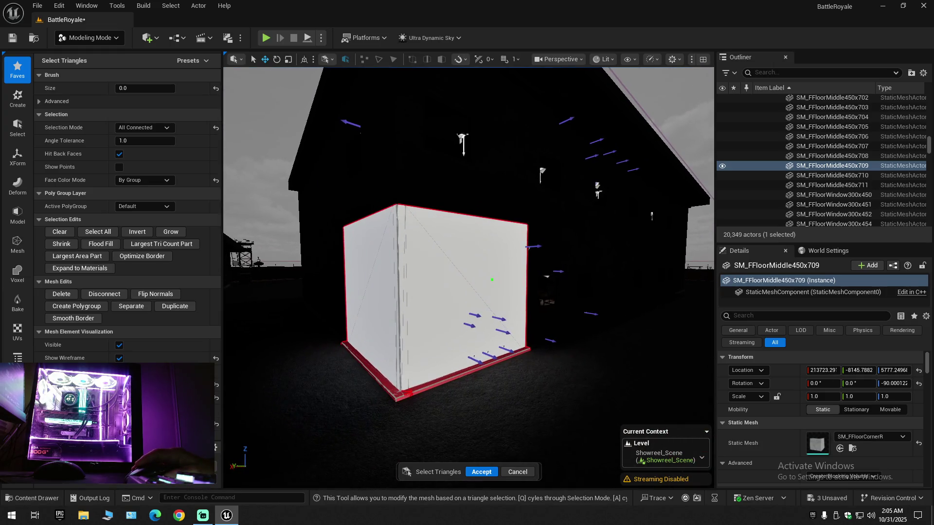
pyautogui.click(515, 472)
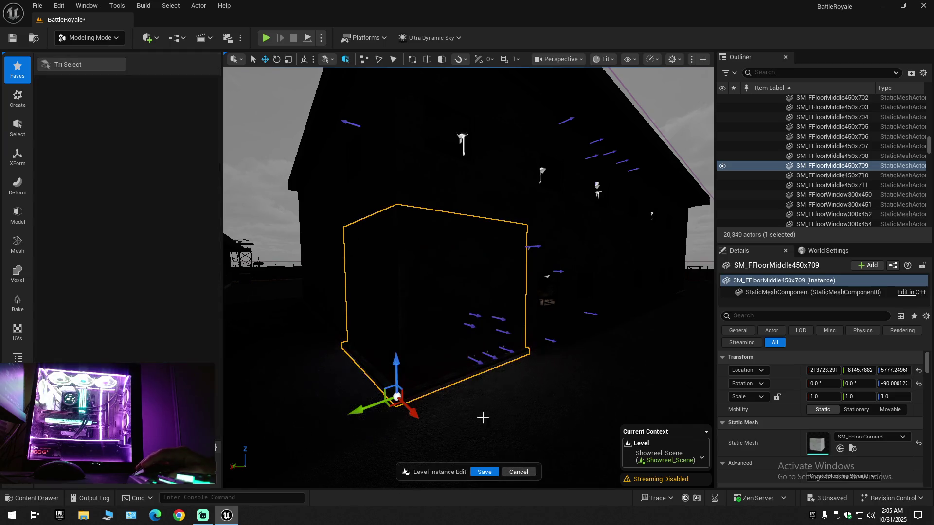
# - Leave Modeling Mode and return to Selection Mode with Shift+1
pyautogui.click(97, 39)
pyautogui.click(193, 132)
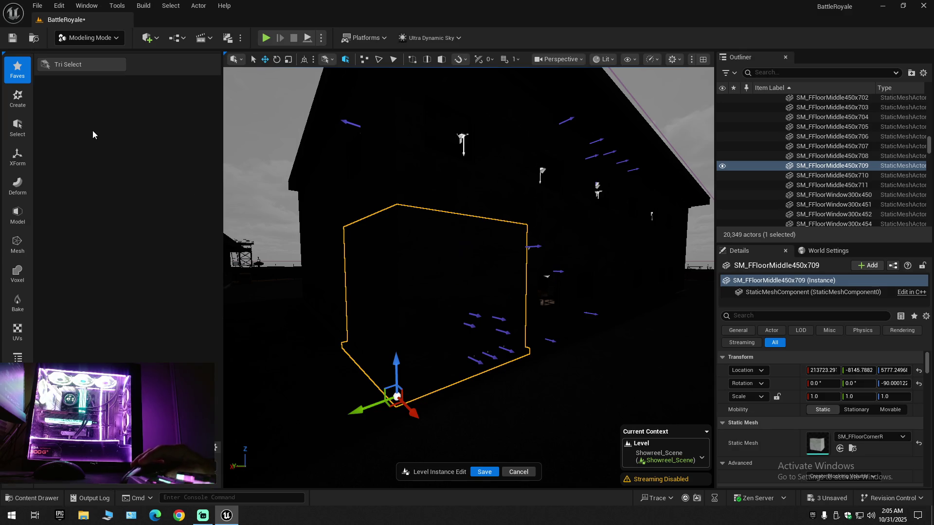
pyautogui.hotkey('shift', '1')
pyautogui.click(12, 38)
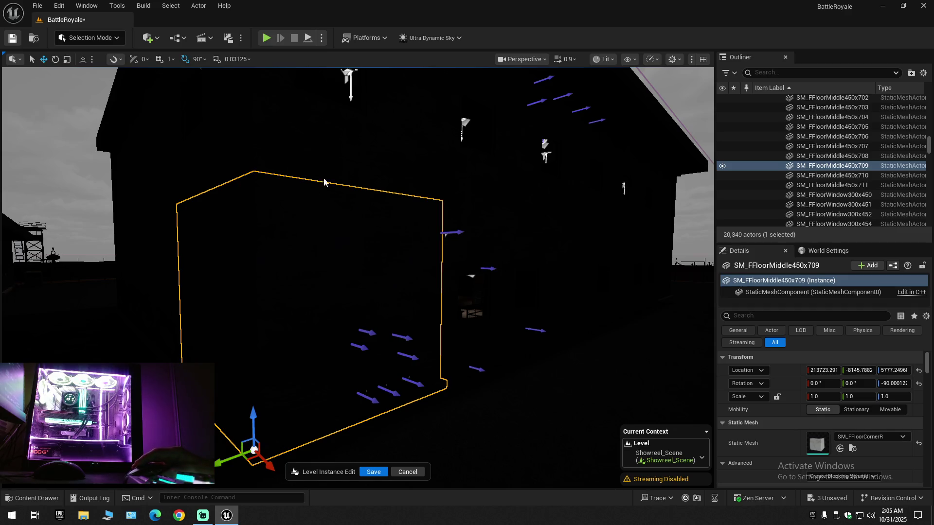
pyautogui.click(37, 6)
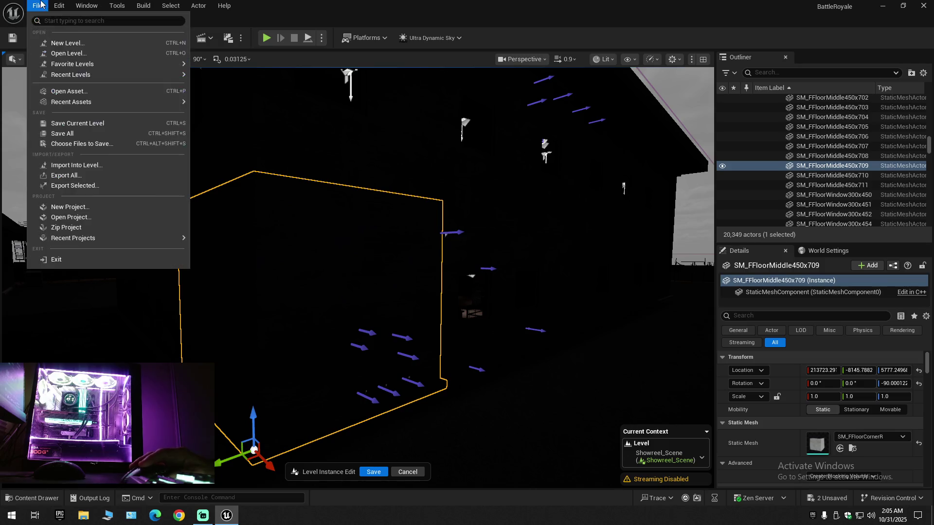
# - Save the current level, then save and close the Showreel_Scene level instance edit
pyautogui.click(67, 127)
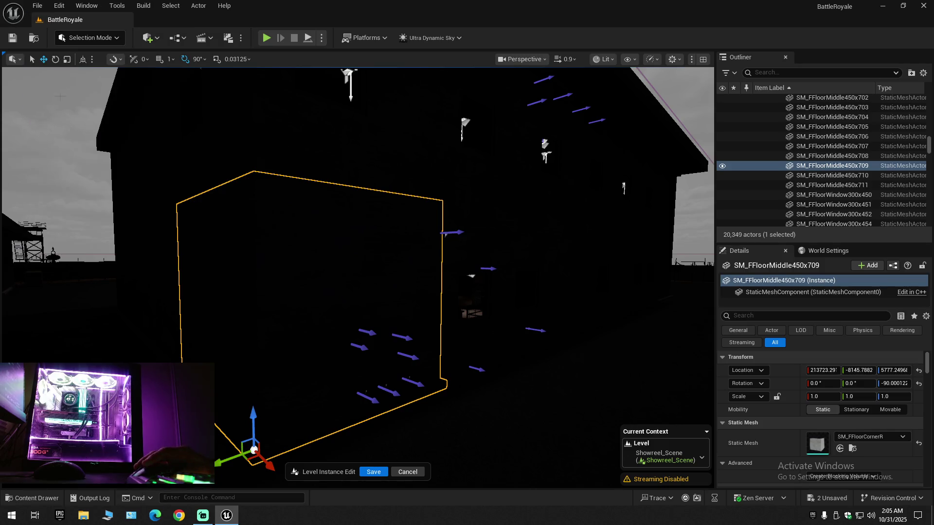
pyautogui.click(37, 5)
pyautogui.click(67, 128)
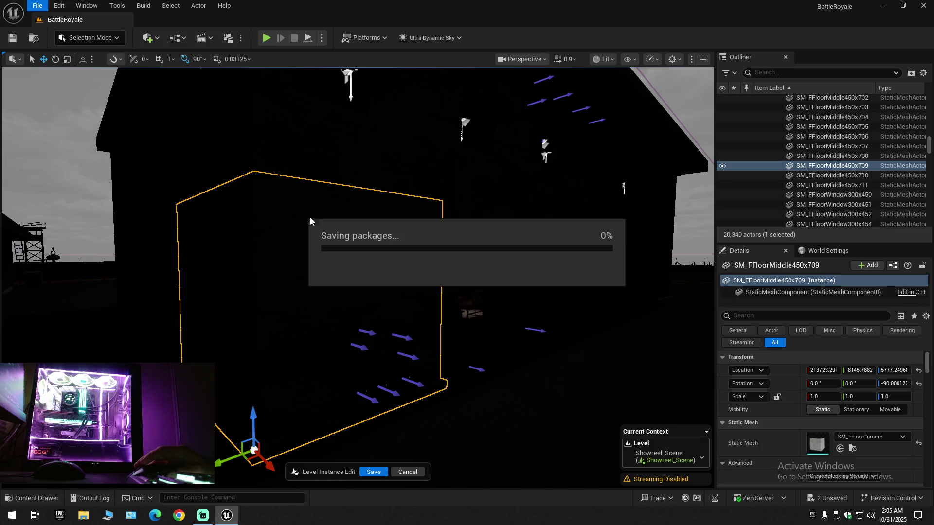
pyautogui.moveTo(299, 216); pyautogui.dragTo(567, 254)
pyautogui.moveTo(216, 224); pyautogui.dragTo(263, 275)
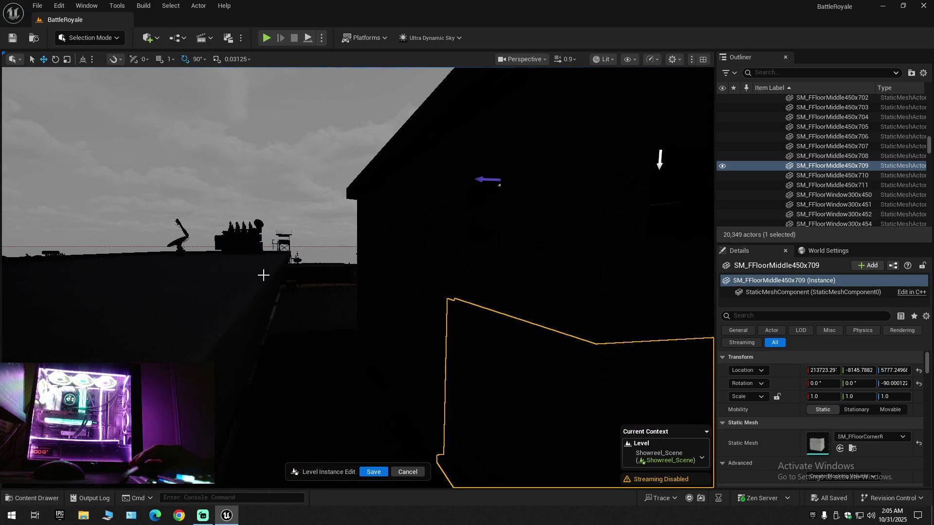
pyautogui.click(378, 473)
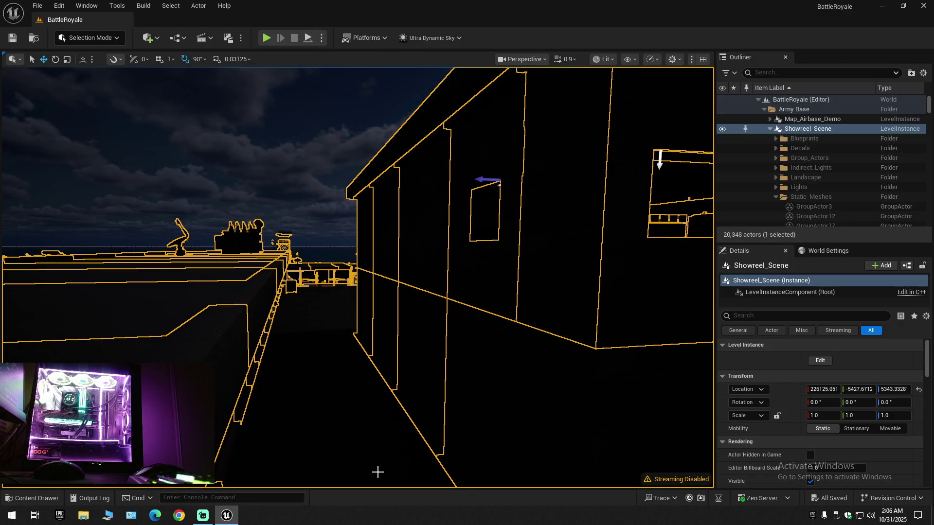
# - Tilt the view down to the coast and base, and collapse the Outliner tree to root folders
pyautogui.scroll(3, 358, 277)
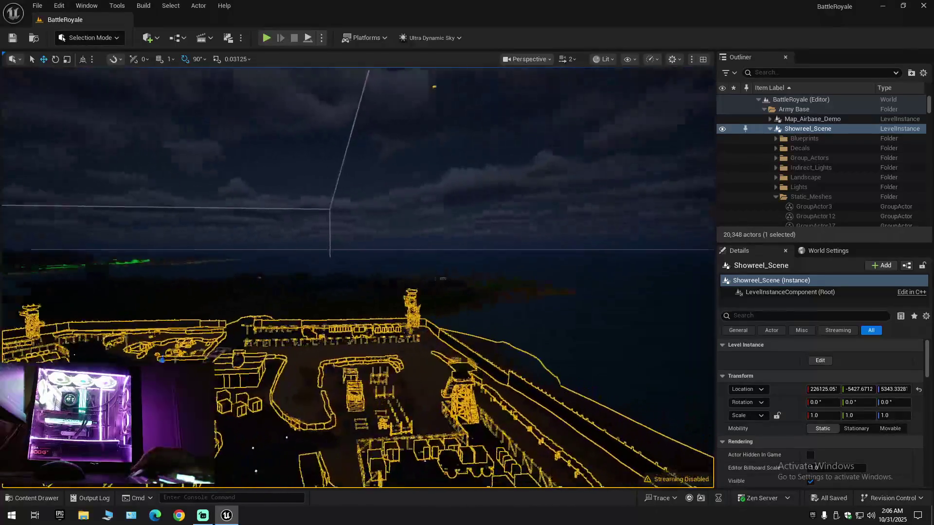
pyautogui.scroll(1, 387, 102)
pyautogui.moveTo(388, 102); pyautogui.dragTo(387, 204)
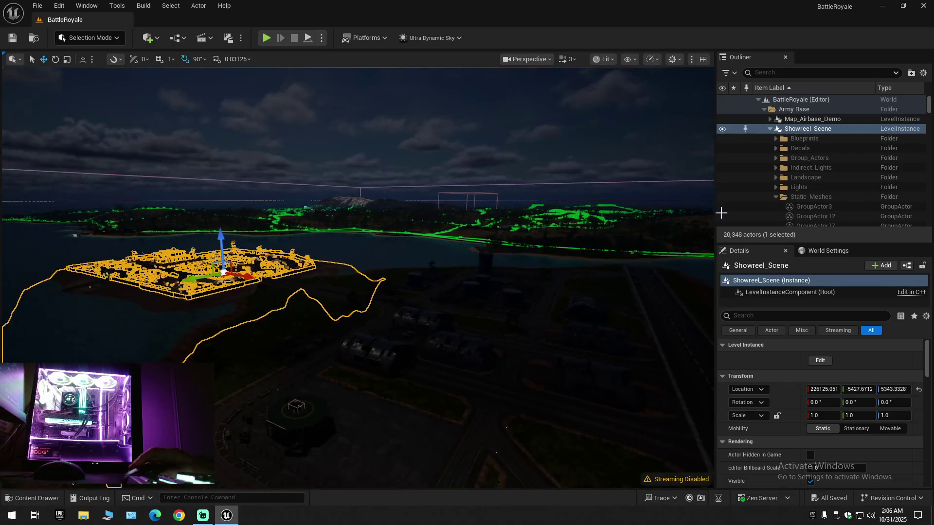
pyautogui.click(924, 76)
pyautogui.click(863, 119)
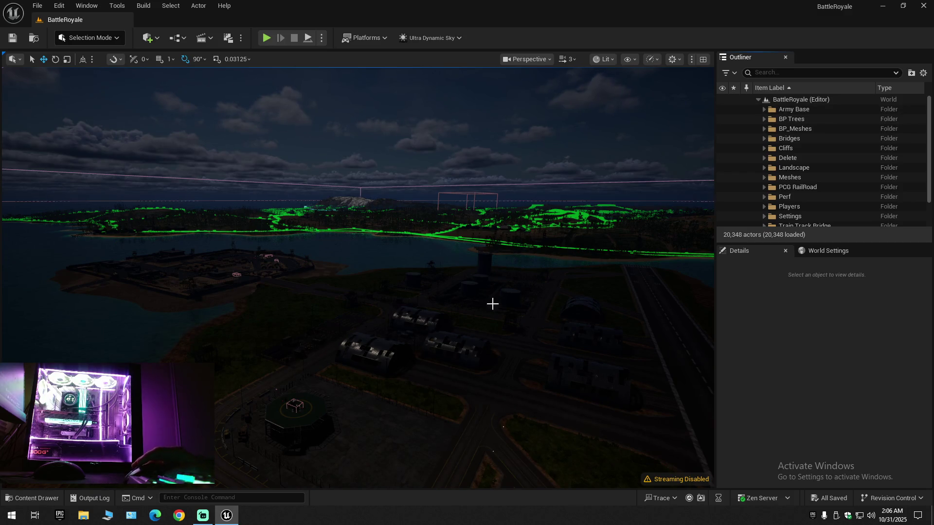
# - Expand the Settings > Lighting folder and select Ultra_Dynamic_Sky to show its Details
pyautogui.scroll(-1, 357, 277)
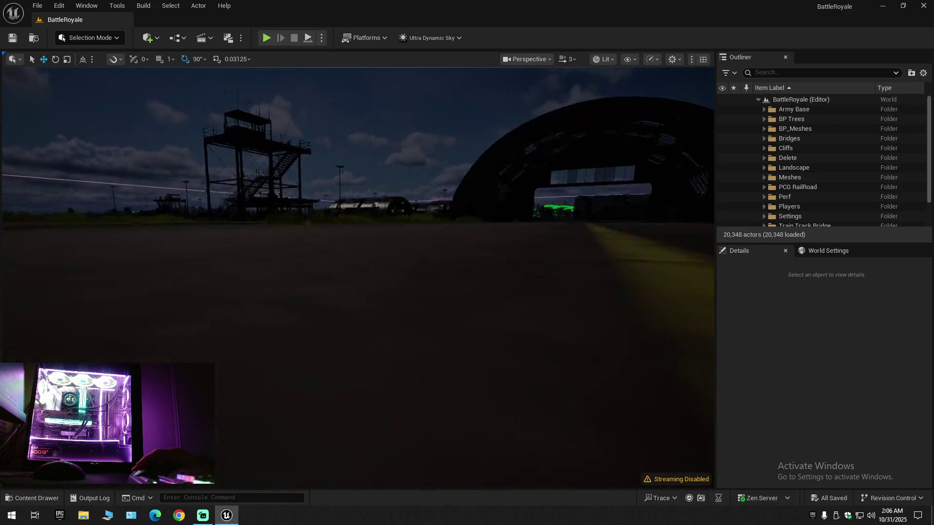
pyautogui.scroll(5, 335, 331)
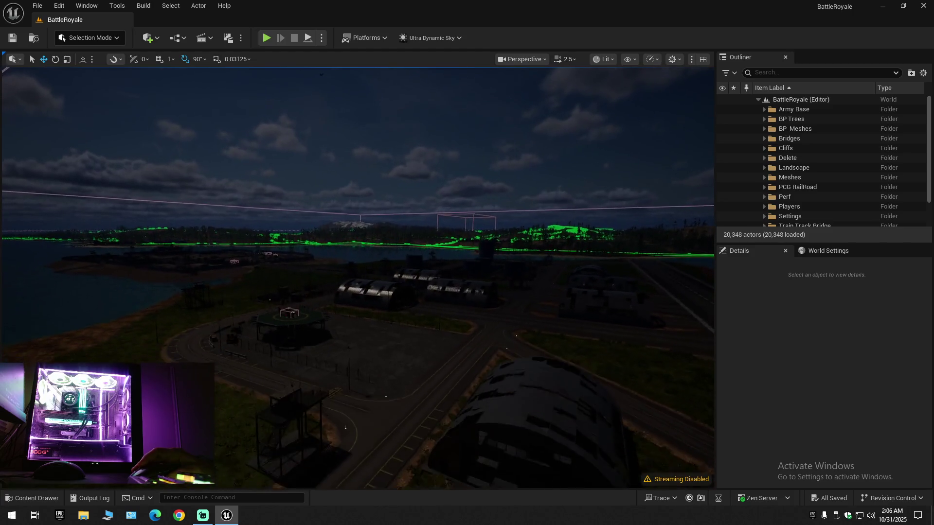
pyautogui.scroll(-2, 810, 202)
pyautogui.click(764, 183)
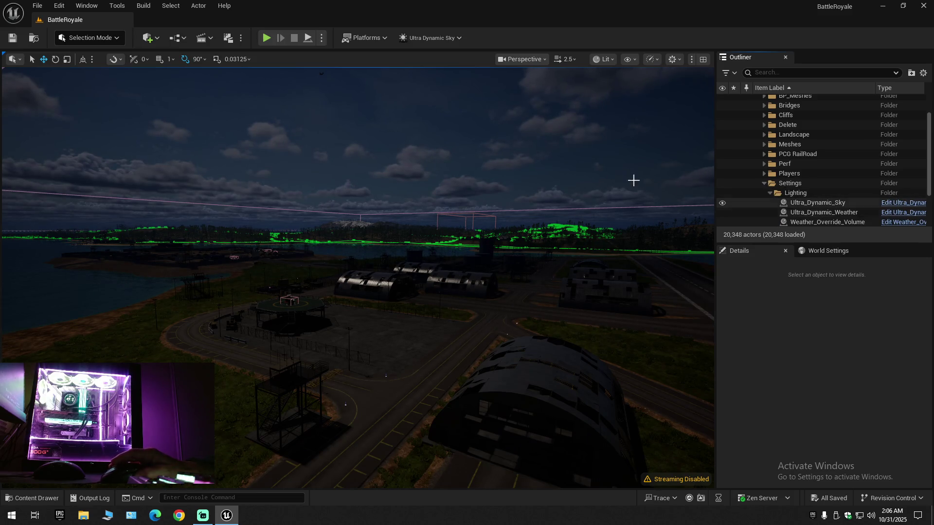
pyautogui.click(35, 7)
pyautogui.click(78, 123)
pyautogui.click(37, 6)
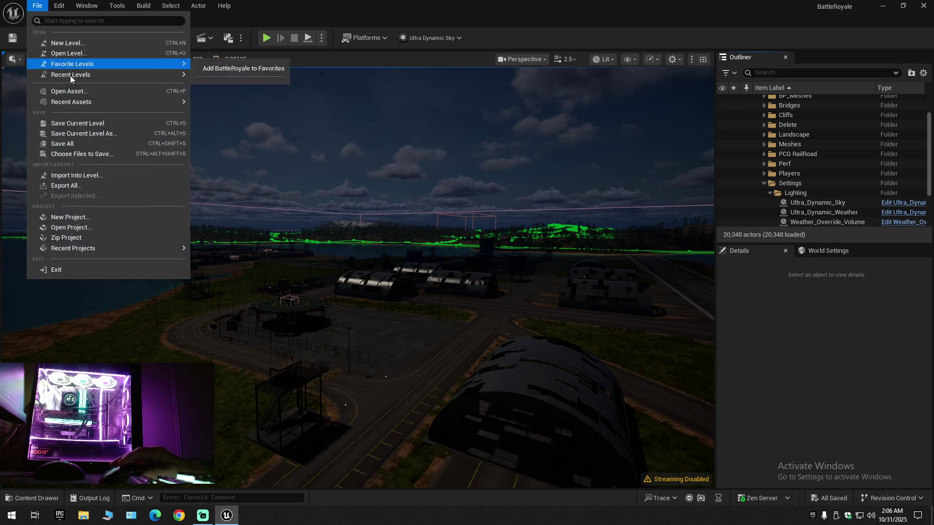
pyautogui.click(69, 143)
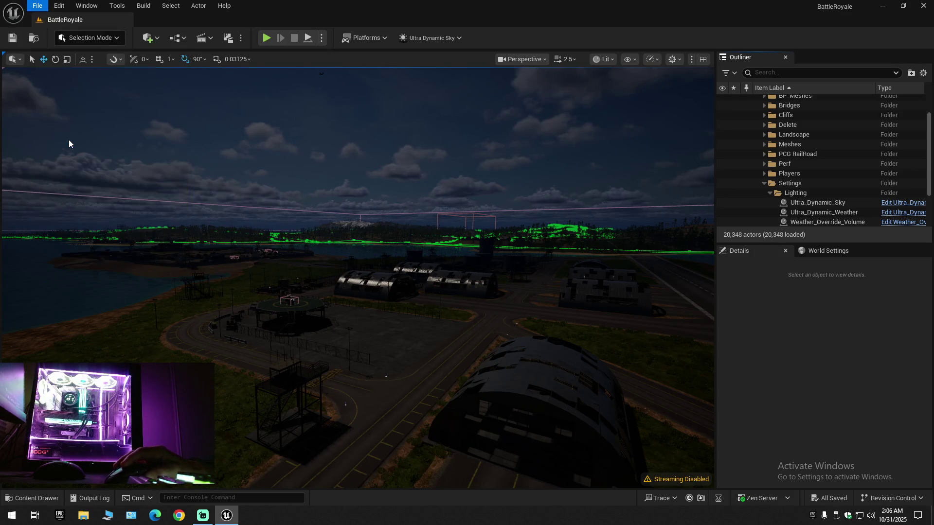
pyautogui.click(814, 204)
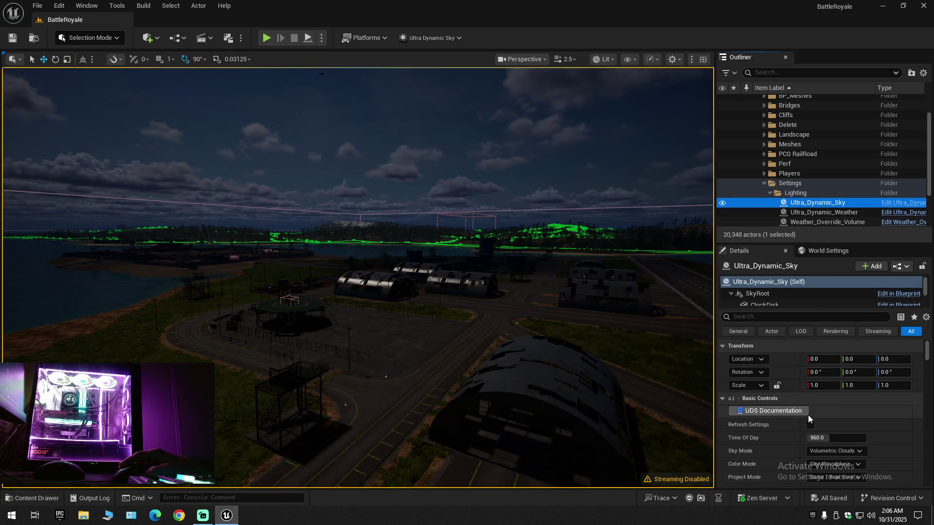
# - Drag Ultra_Dynamic_Sky's Time Of Day value down to about 2016
pyautogui.scroll(-3, 797, 424)
pyautogui.moveTo(822, 391); pyautogui.dragTo(866, 391)
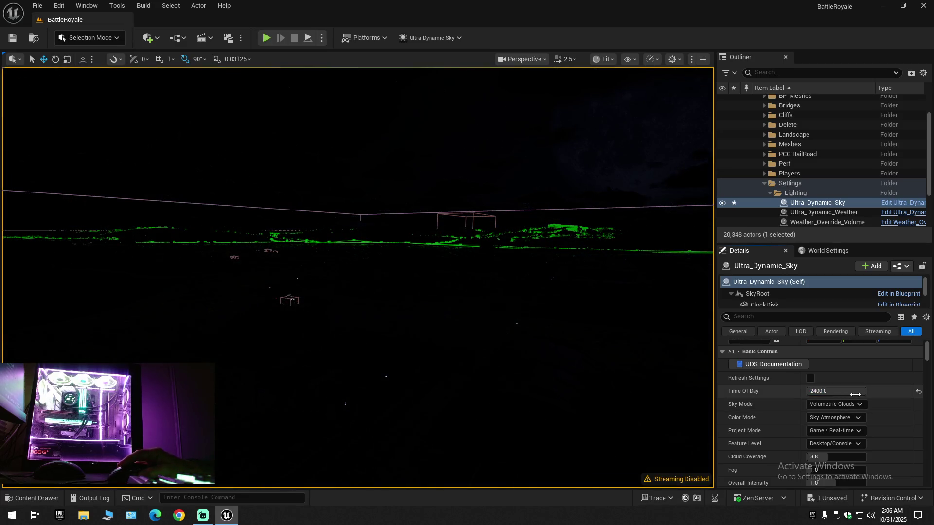
pyautogui.moveTo(866, 391); pyautogui.dragTo(853, 395)
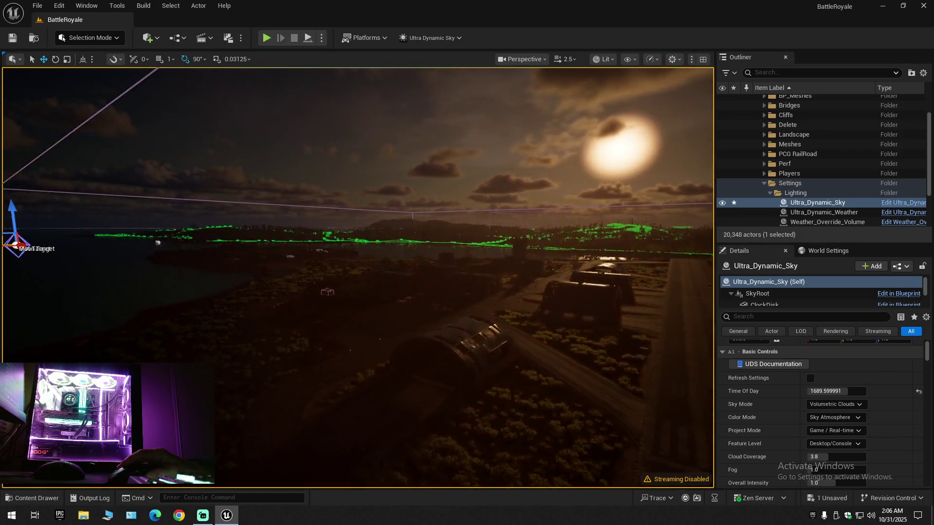
pyautogui.scroll(4, 357, 277)
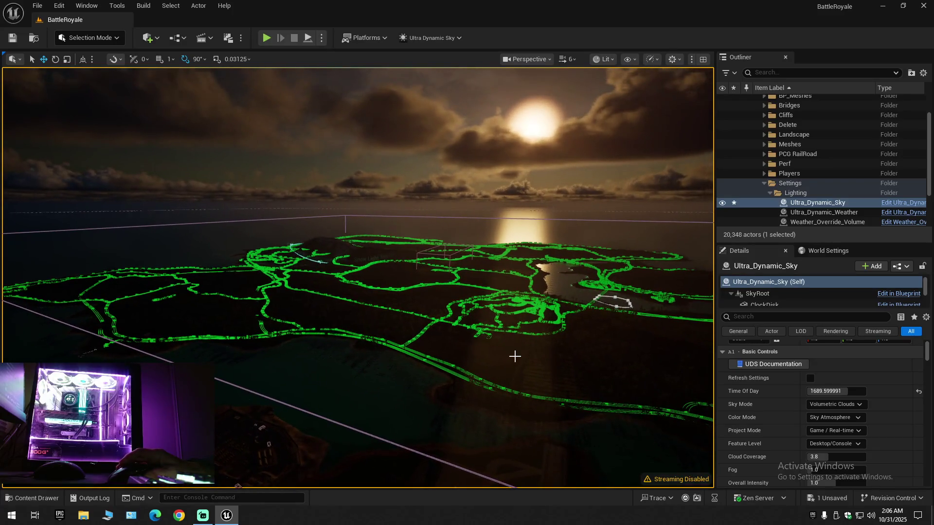
# - Hide viewport overlays and set Time Of Day to 249.6 for a sunset sky
pyautogui.press('g')
pyautogui.moveTo(515, 356); pyautogui.dragTo(457, 361)
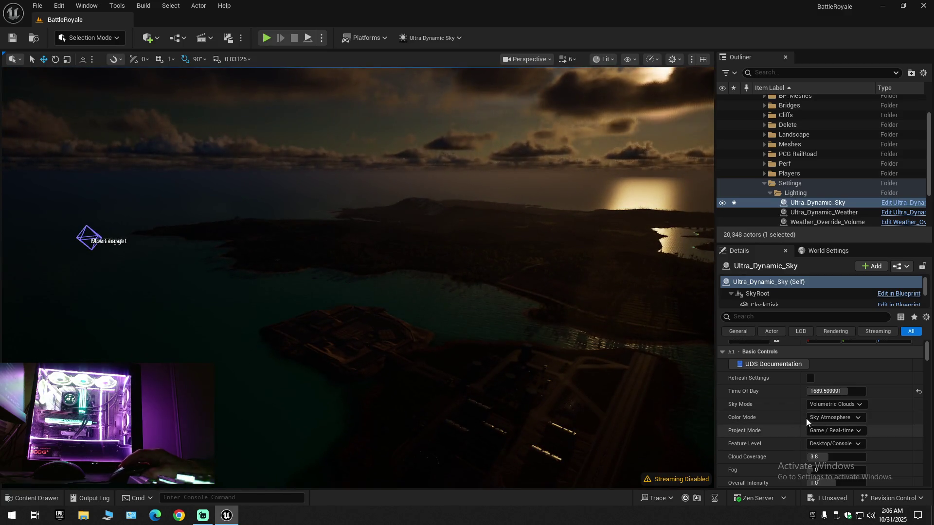
pyautogui.write('249.6')
pyautogui.press('Return')
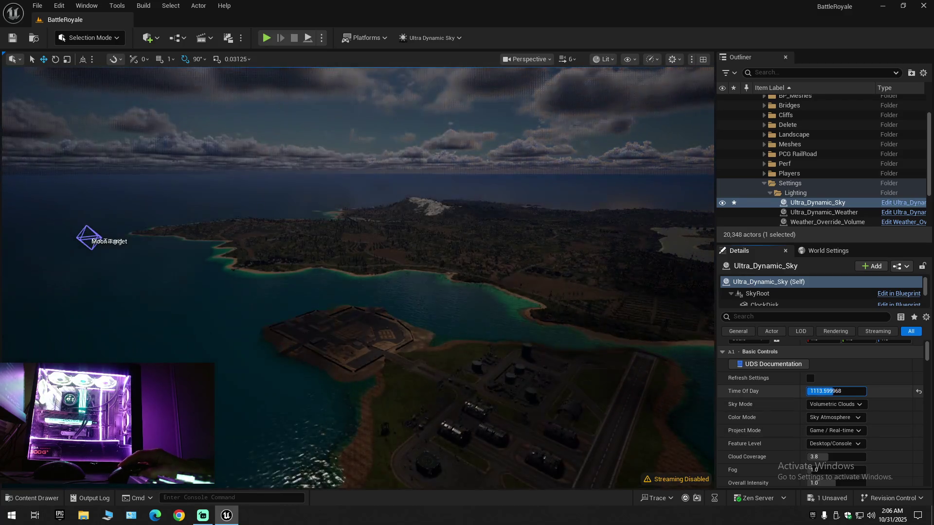
# - Set Time Of Day to 0 and look around the moonlit night sky
pyautogui.write('0')
pyautogui.press('Return')
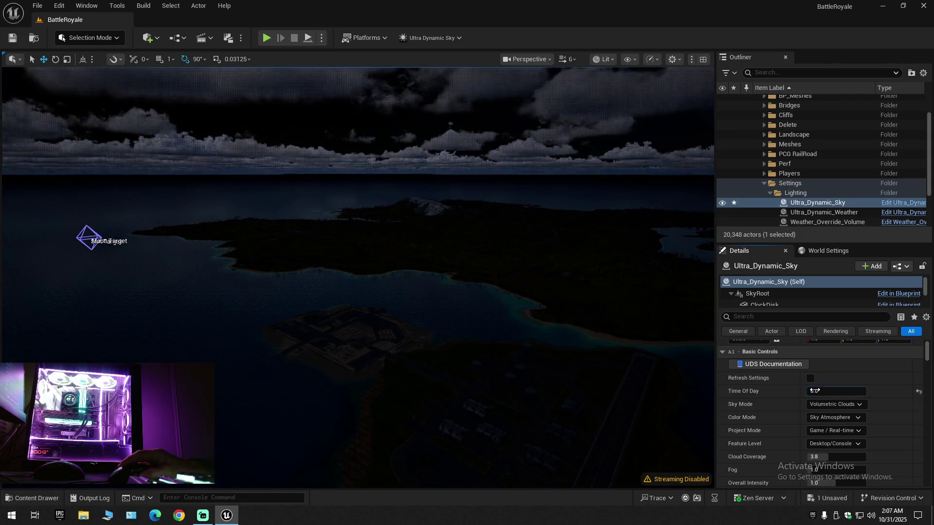
pyautogui.moveTo(552, 358); pyautogui.dragTo(552, 336)
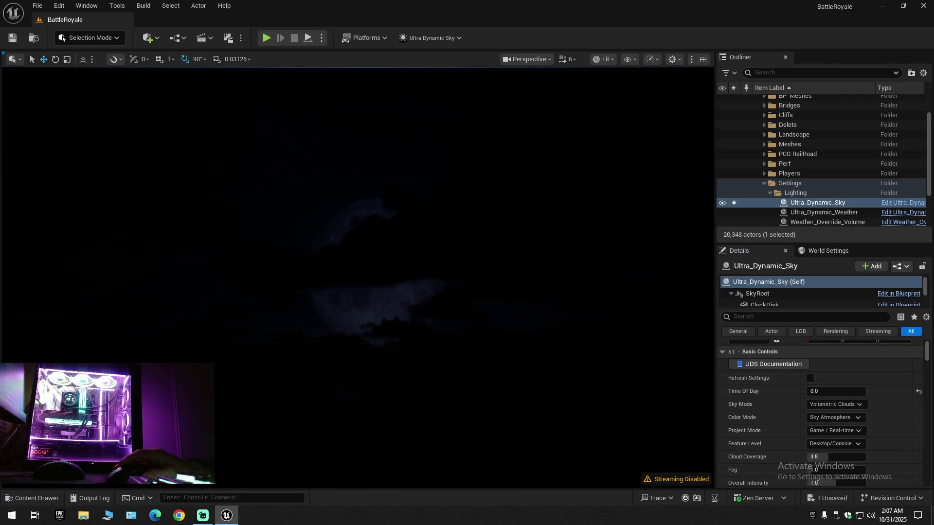
pyautogui.scroll(3, 553, 336)
pyautogui.moveTo(552, 336); pyautogui.dragTo(455, 335)
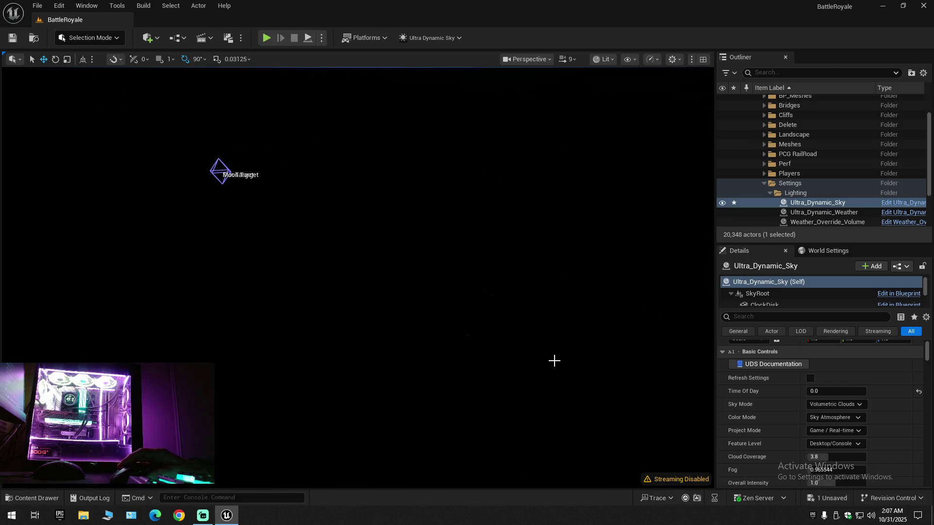
pyautogui.moveTo(611, 371); pyautogui.dragTo(660, 347)
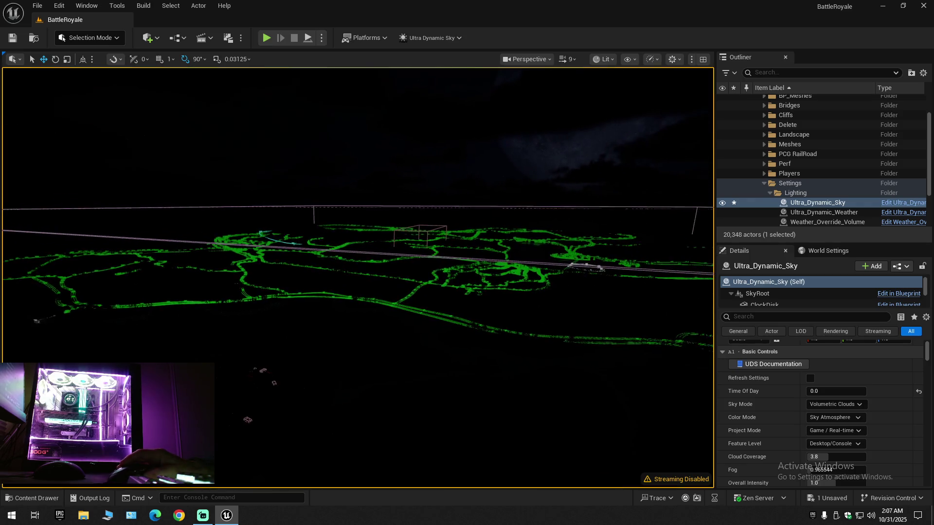
# - Reset Time Of Day to its default 960 and review the Fog and other sky settings
pyautogui.click(918, 392)
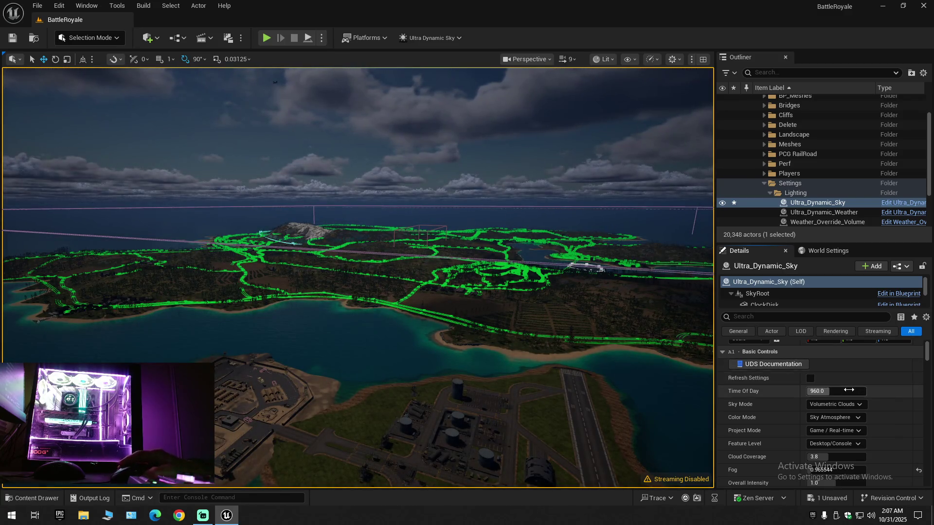
pyautogui.scroll(-2, 874, 413)
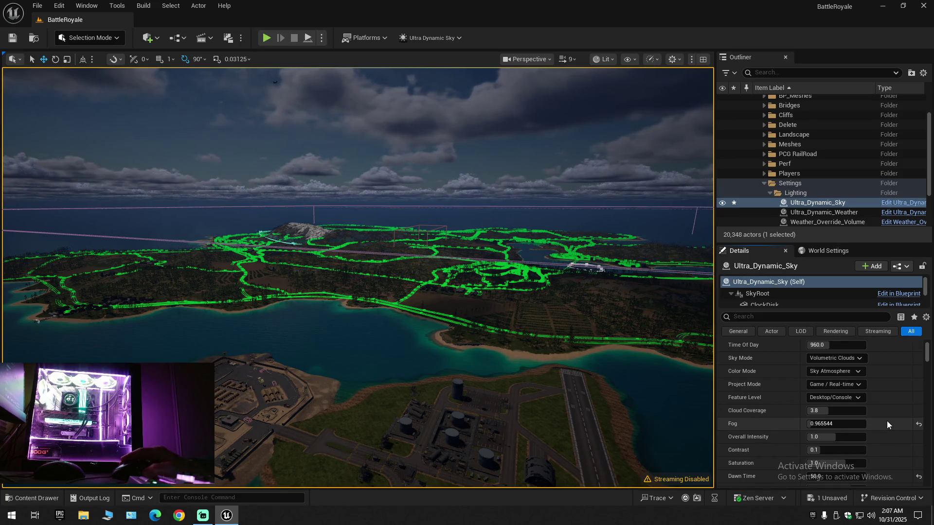
pyautogui.scroll(-1, 879, 429)
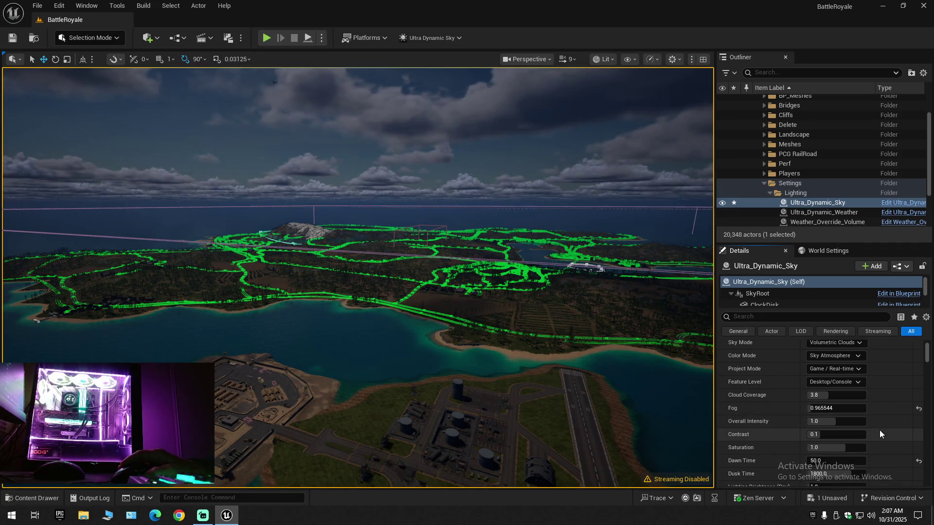
pyautogui.scroll(-3, 880, 429)
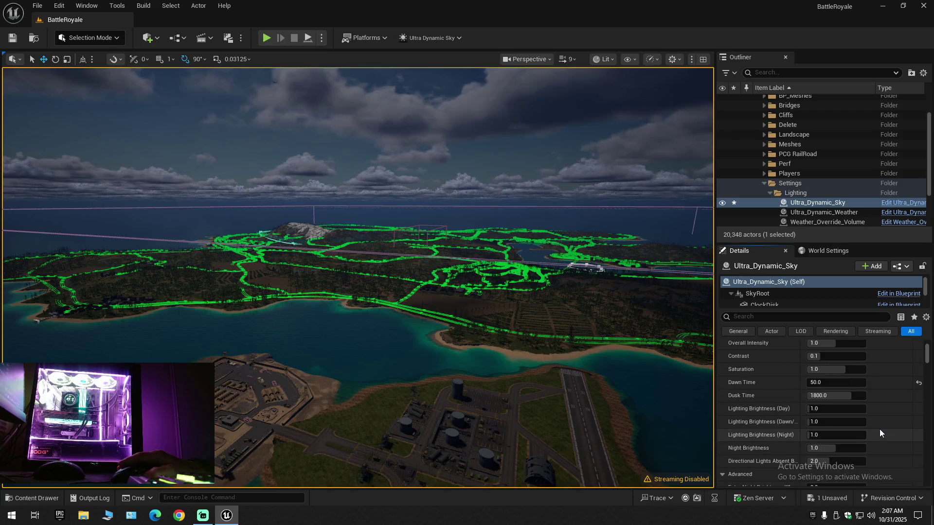
pyautogui.scroll(-5, 879, 429)
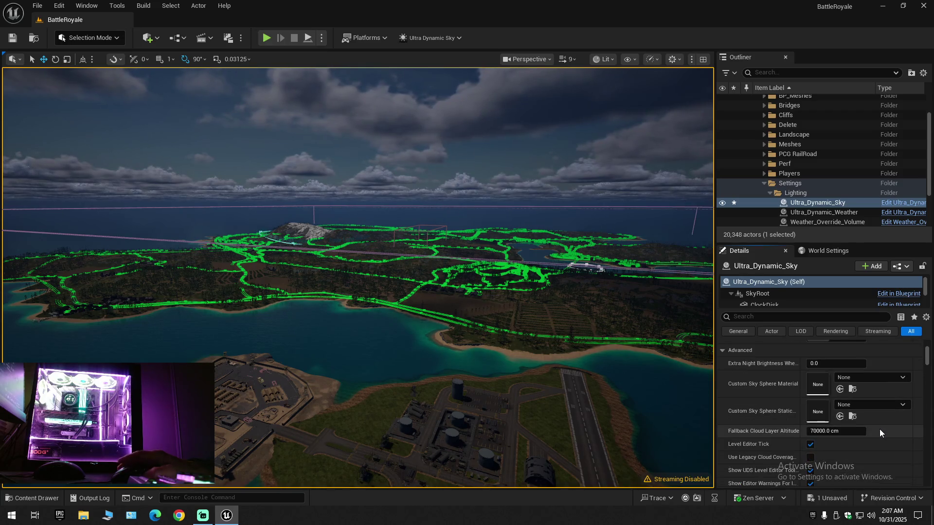
pyautogui.scroll(-3, 879, 429)
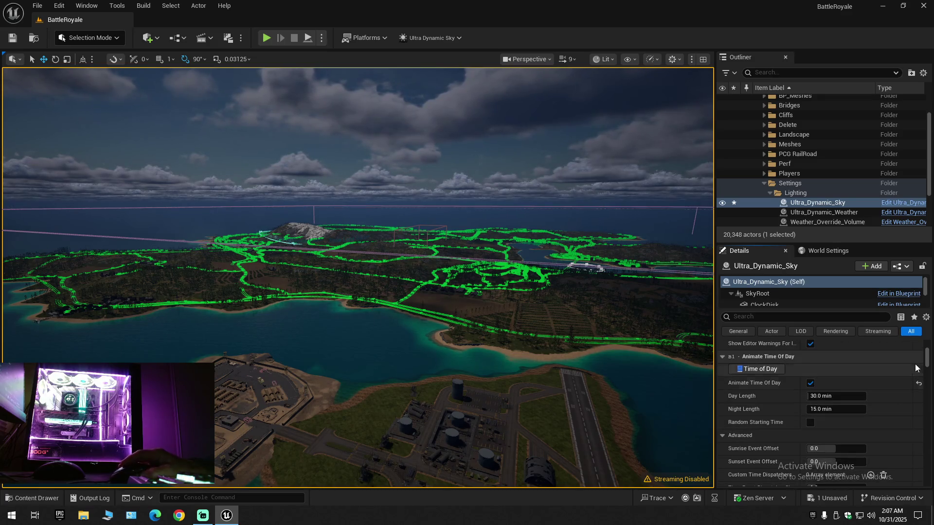
pyautogui.moveTo(926, 359); pyautogui.dragTo(920, 488)
# - Collapse the Outliner, expand BattleRoyale, and save all unsaved changes
pyautogui.click(923, 73)
pyautogui.click(803, 114)
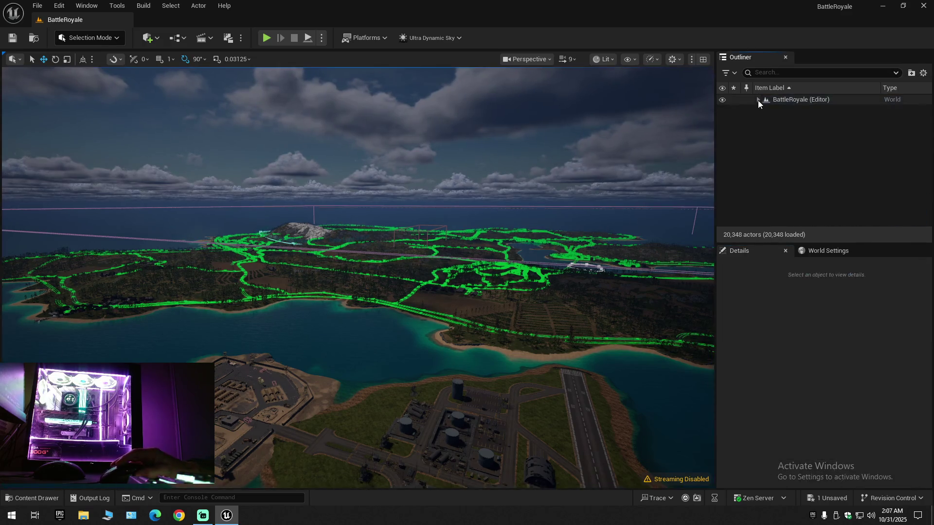
pyautogui.click(758, 100)
pyautogui.click(11, 40)
pyautogui.click(37, 5)
pyautogui.click(68, 121)
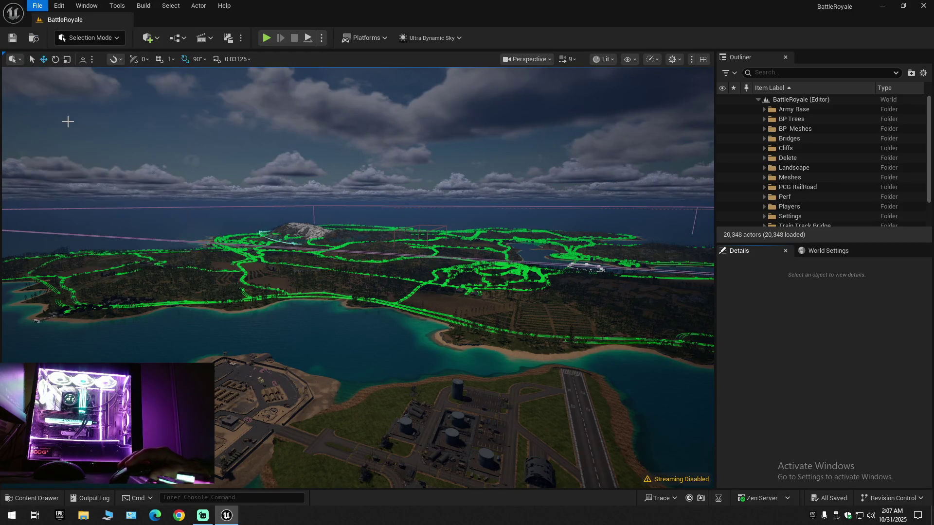
pyautogui.click(37, 6)
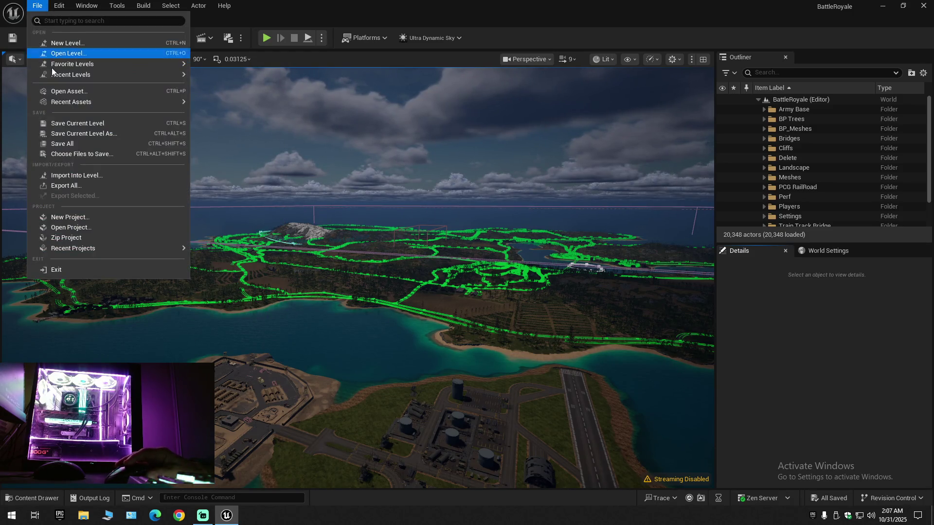
pyautogui.click(69, 147)
# - Fly the camera over the coastline until the airfield runway and army base are in view
pyautogui.scroll(-1, 357, 278)
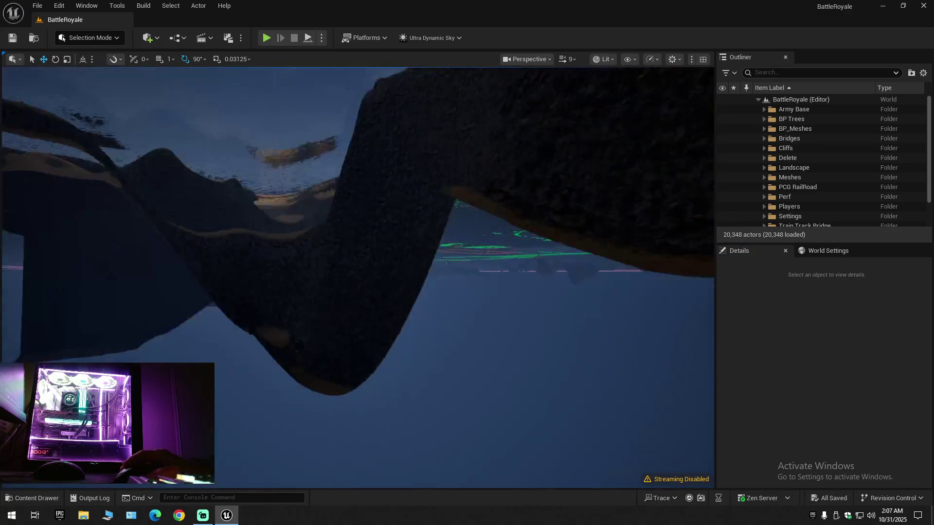
pyautogui.scroll(-1, 358, 277)
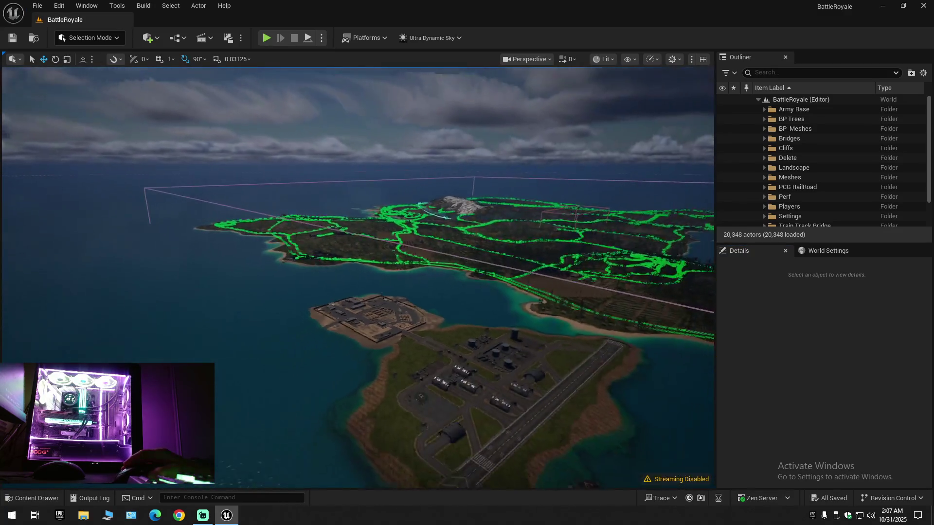
pyautogui.press('w')
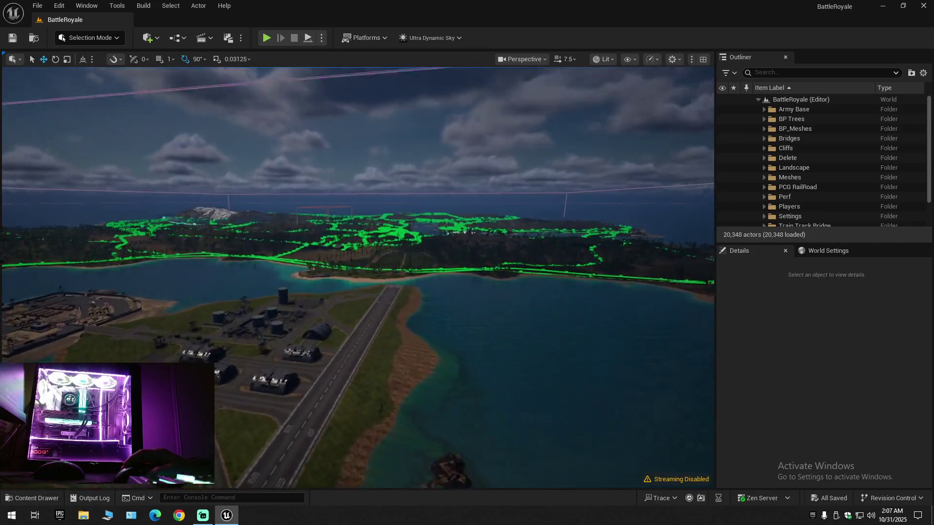
pyautogui.press('w')
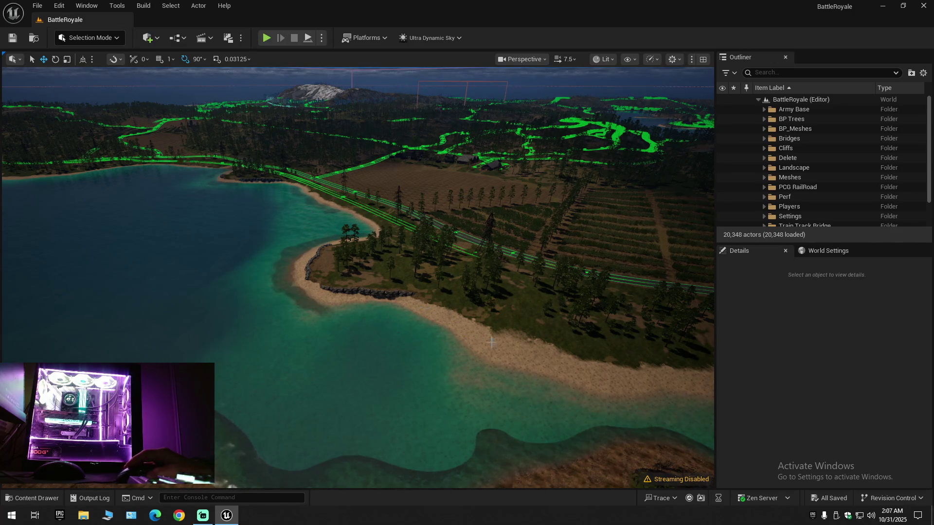
pyautogui.scroll(-1, 489, 341)
pyautogui.press('s')
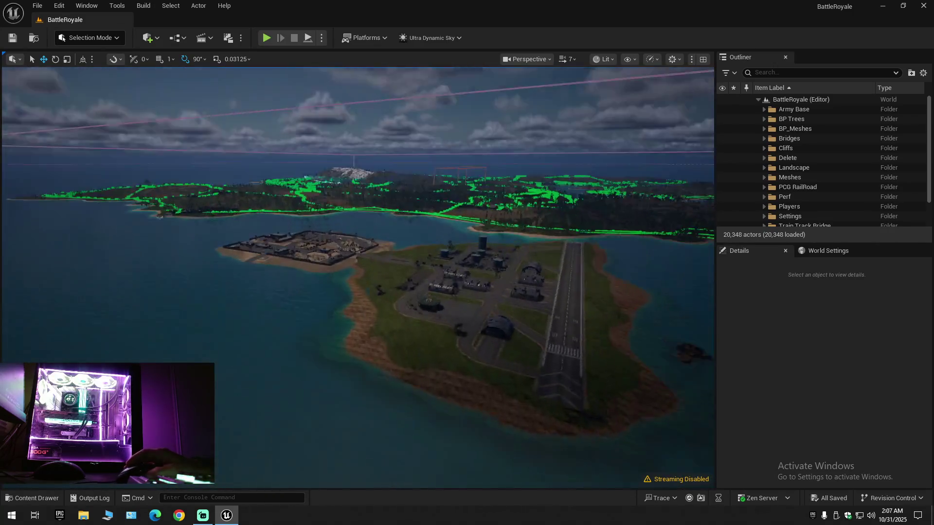
pyautogui.press('w')
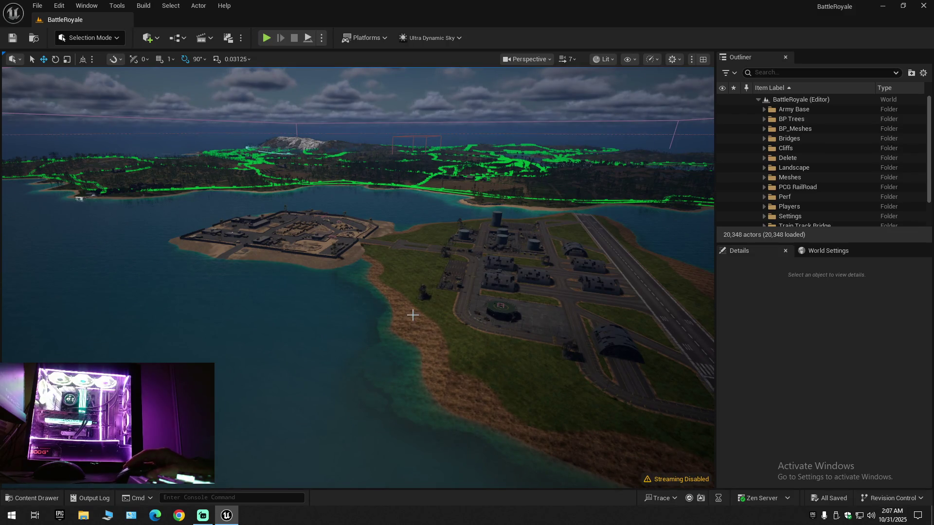
# - Fly toward the airfield and select the airbase and army base island level instances
pyautogui.press('w')
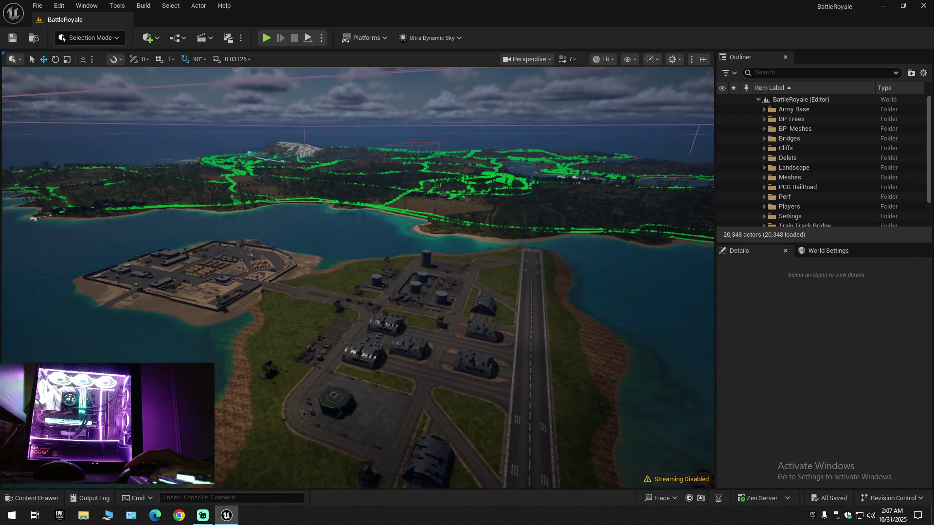
pyautogui.click(275, 287)
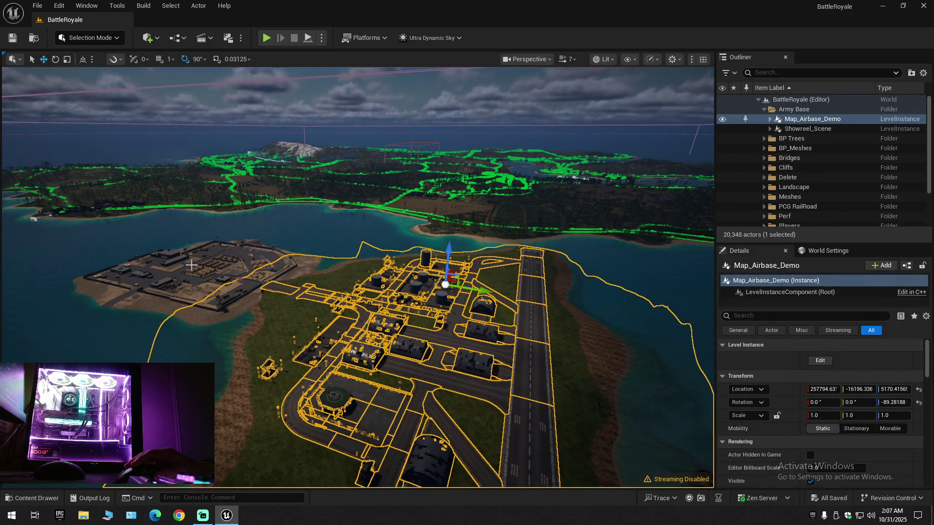
pyautogui.click(191, 265)
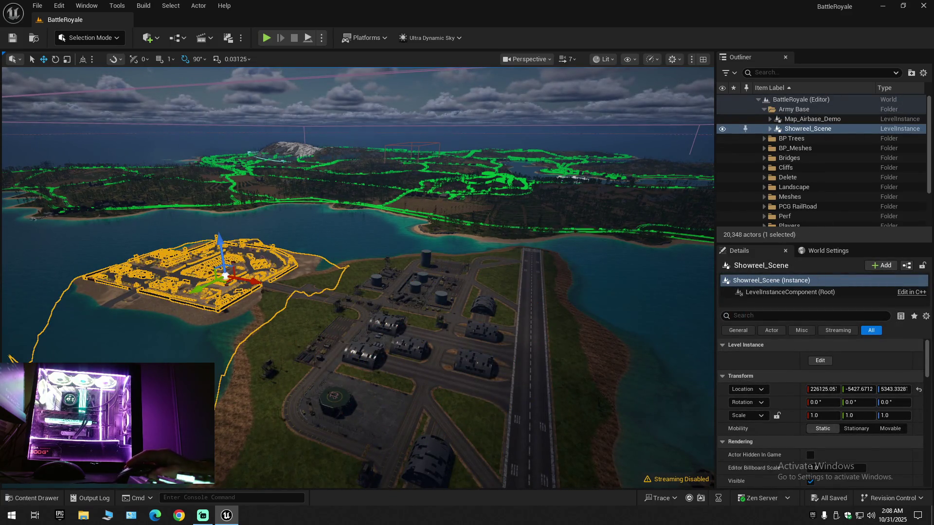
pyautogui.scroll(-2, 358, 277)
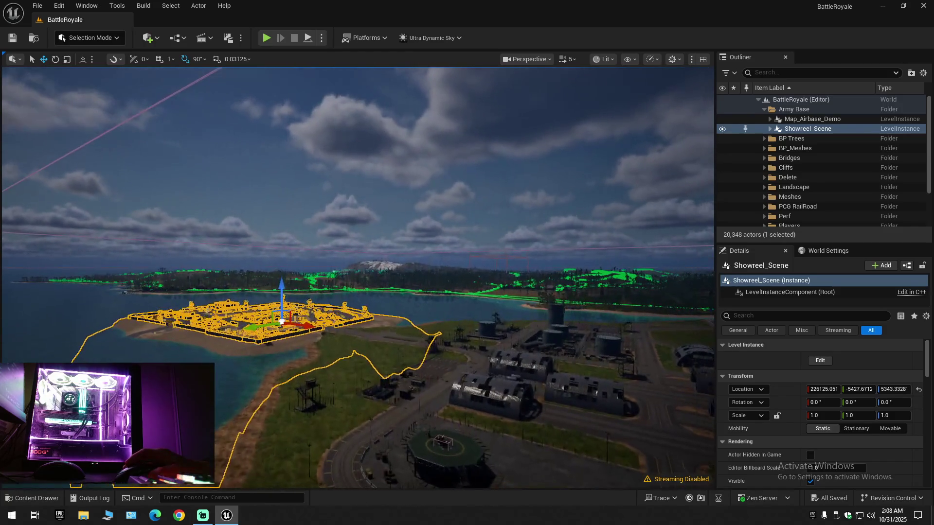
# - Collapse the Outliner hierarchy, clear the selection, and expand the world's top folders
pyautogui.click(924, 74)
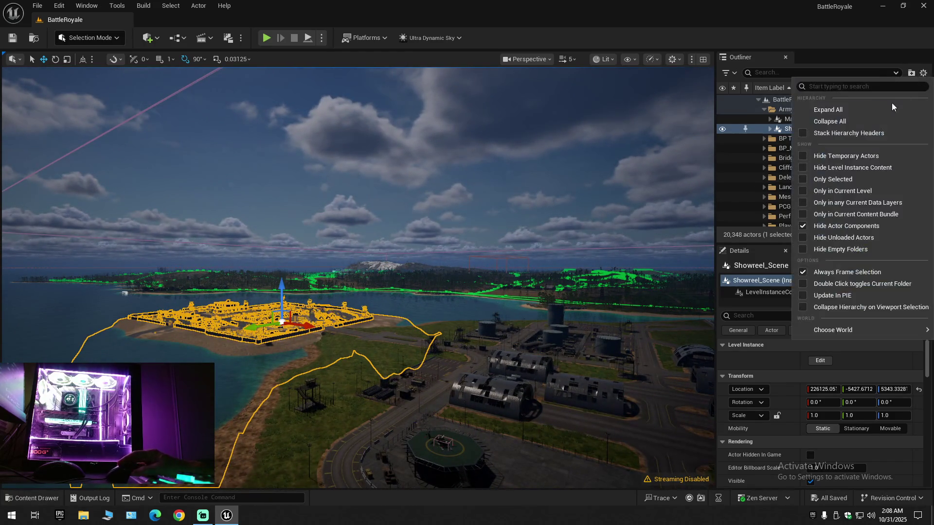
pyautogui.click(856, 121)
pyautogui.click(781, 124)
pyautogui.click(758, 99)
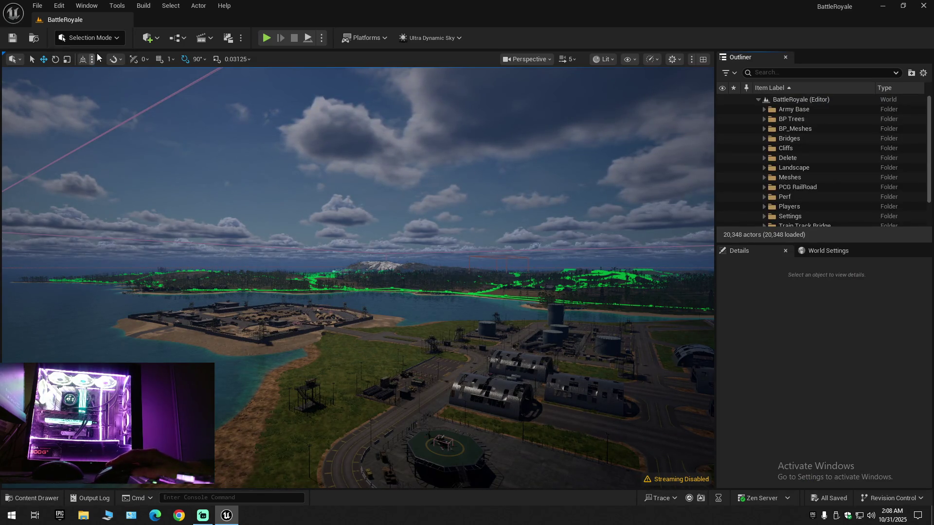
pyautogui.click(100, 41)
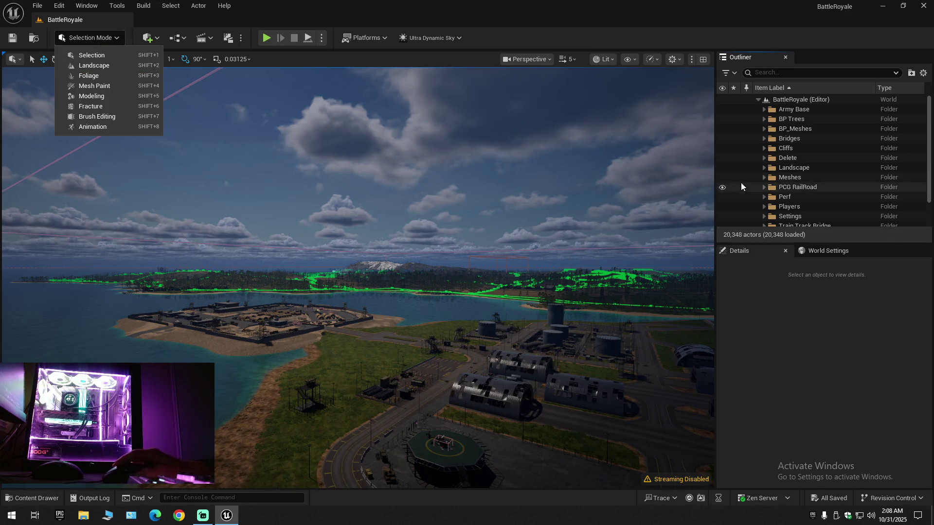
# - Tour the island's coast, beach and lagoon, then select the Map_Airbase_Demo instance
pyautogui.moveTo(435, 335); pyautogui.dragTo(436, 335)
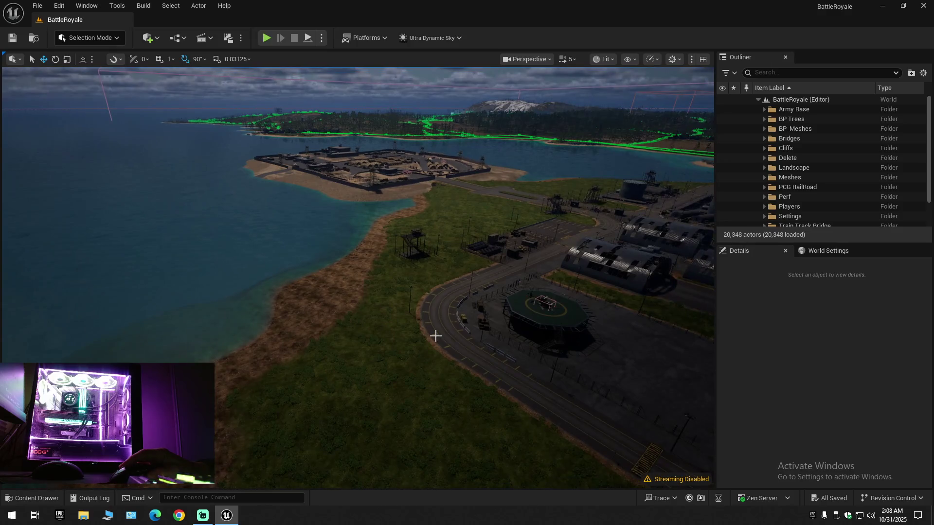
pyautogui.scroll(1, 425, 276)
pyautogui.moveTo(425, 276); pyautogui.dragTo(425, 276)
pyautogui.scroll(-1, 425, 276)
pyautogui.scroll(-2, 425, 276)
pyautogui.scroll(-1, 425, 276)
pyautogui.scroll(3, 425, 277)
pyautogui.moveTo(281, 323); pyautogui.dragTo(281, 323)
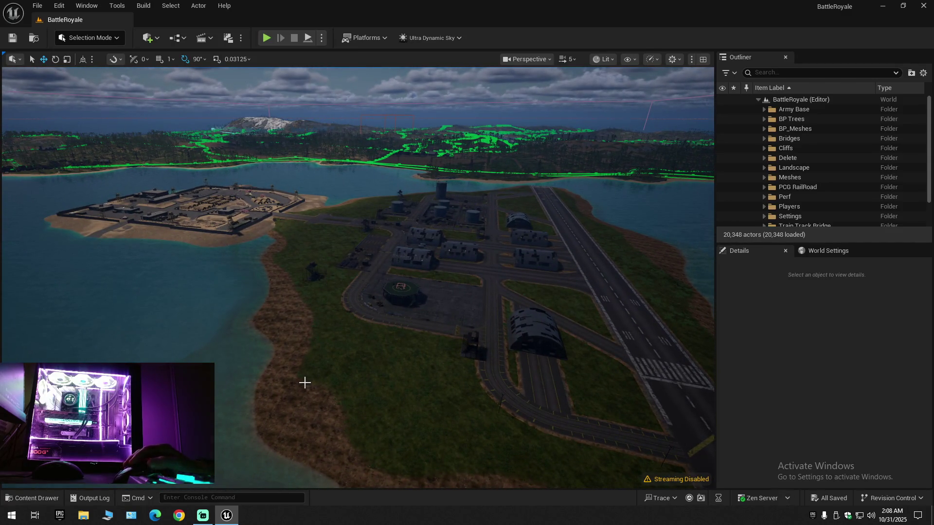
pyautogui.click(376, 331)
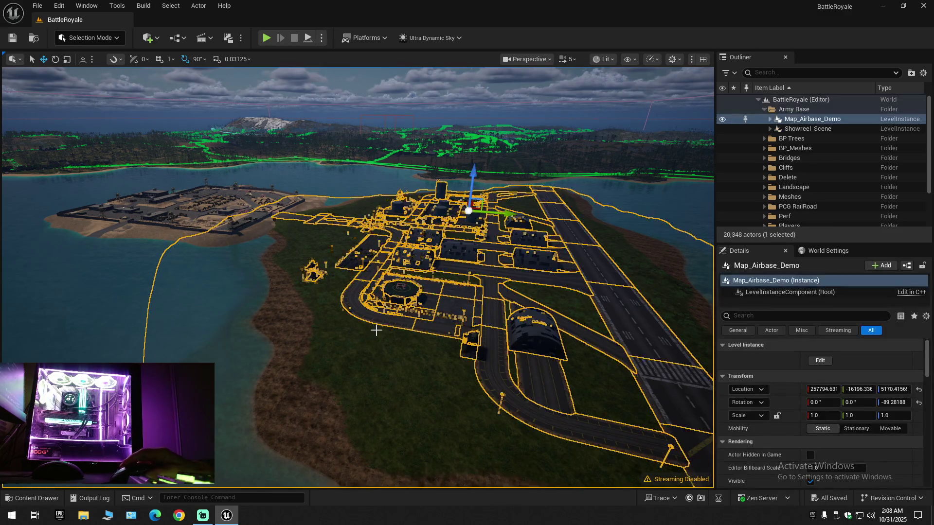
# - Collapse the Outliner hierarchy and sort it by Item Label in descending order
pyautogui.click(922, 73)
pyautogui.click(783, 122)
pyautogui.click(752, 145)
pyautogui.click(760, 92)
pyautogui.click(757, 99)
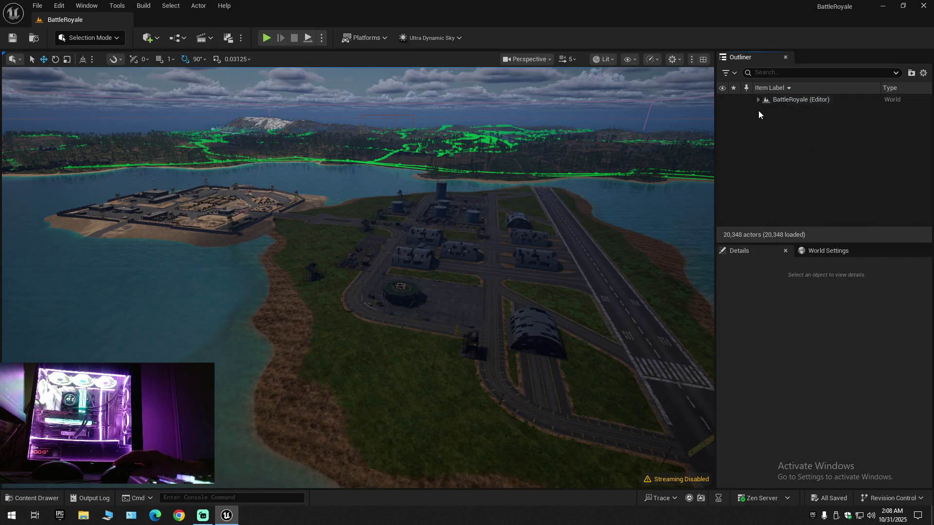
# - Fly from the sea past the hangars and helipad to the tank in the army base
pyautogui.scroll(-2, 322, 300)
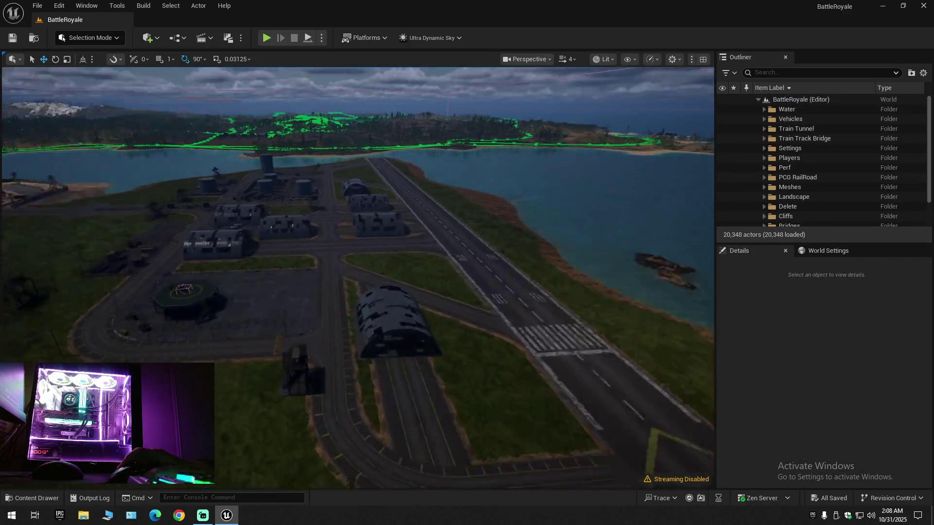
pyautogui.scroll(-2, 351, 297)
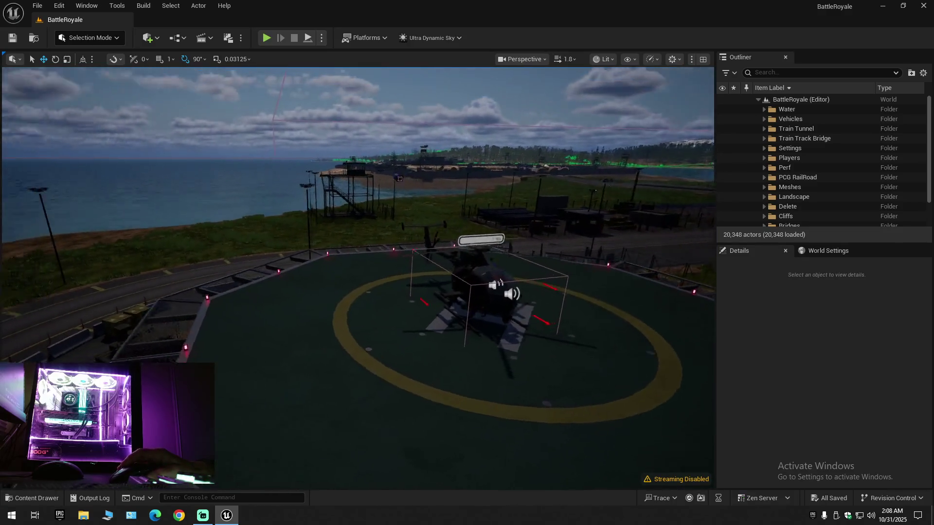
pyautogui.moveTo(350, 296)
pyautogui.mouseDown()
pyautogui.moveTo(506, 306)
pyautogui.moveTo(389, 313)
pyautogui.moveTo(403, 231)
pyautogui.moveTo(410, 293)
pyautogui.mouseUp()
pyautogui.scroll(1, 505, 305)
pyautogui.scroll(-2, 399, 266)
pyautogui.scroll(-1, 403, 232)
pyautogui.scroll(2, 280, 252)
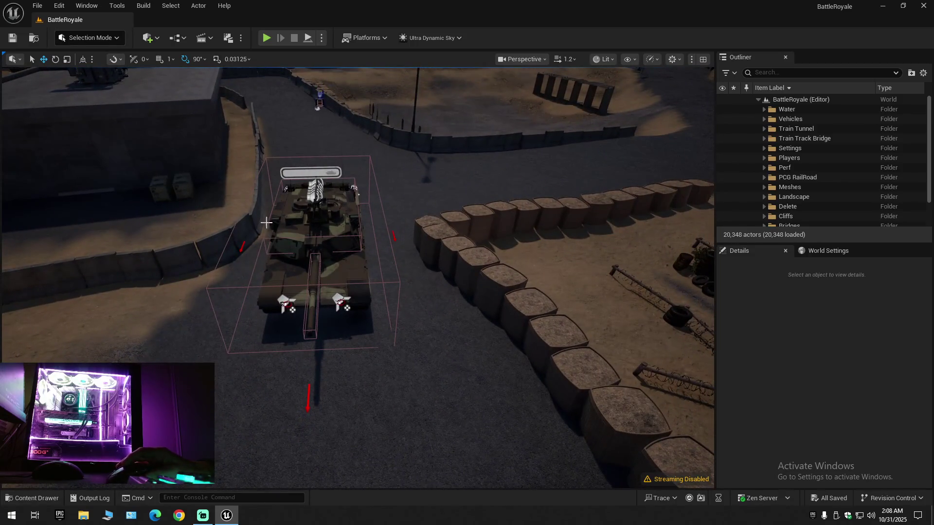
pyautogui.scroll(4, 328, 231)
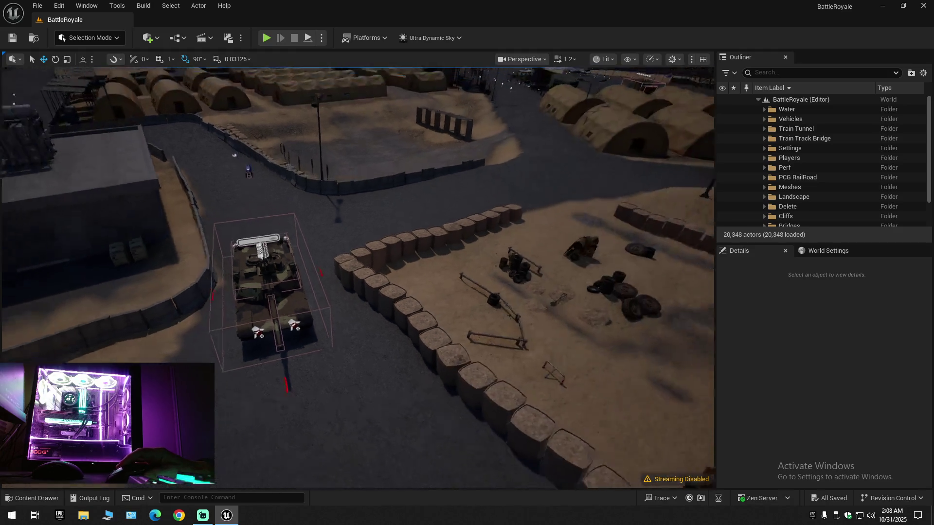
pyautogui.scroll(-2, 325, 231)
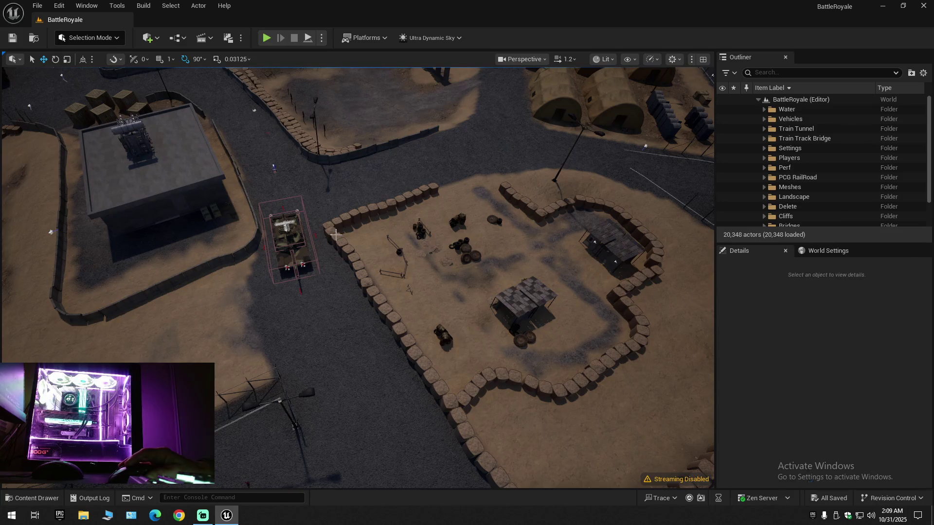
# - Select the Showreel_Scene army base instance, then collapse the hierarchy and clear the selection
pyautogui.click(357, 222)
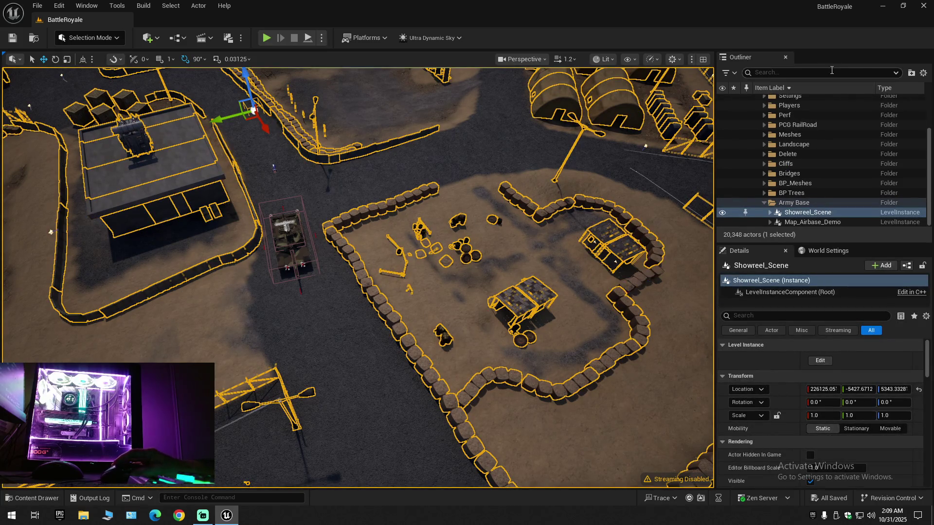
pyautogui.click(923, 72)
pyautogui.click(857, 120)
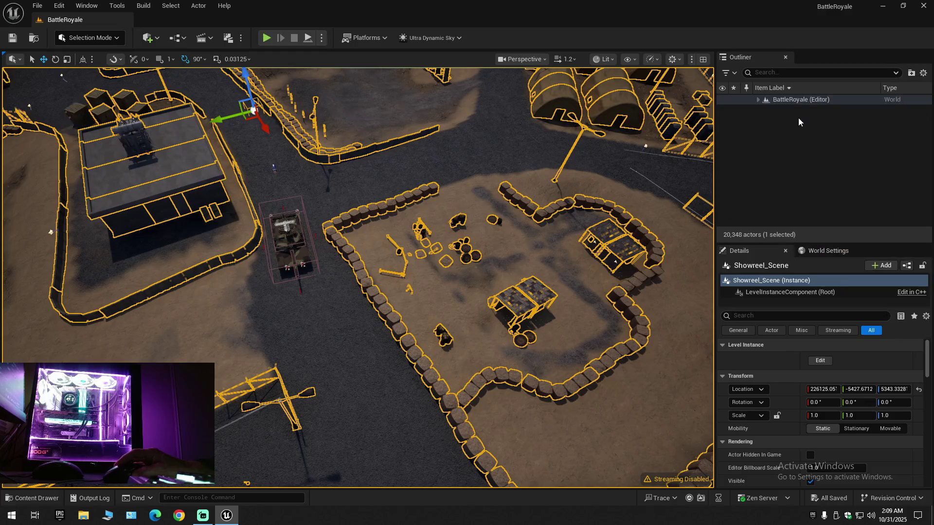
pyautogui.click(767, 104)
pyautogui.click(758, 99)
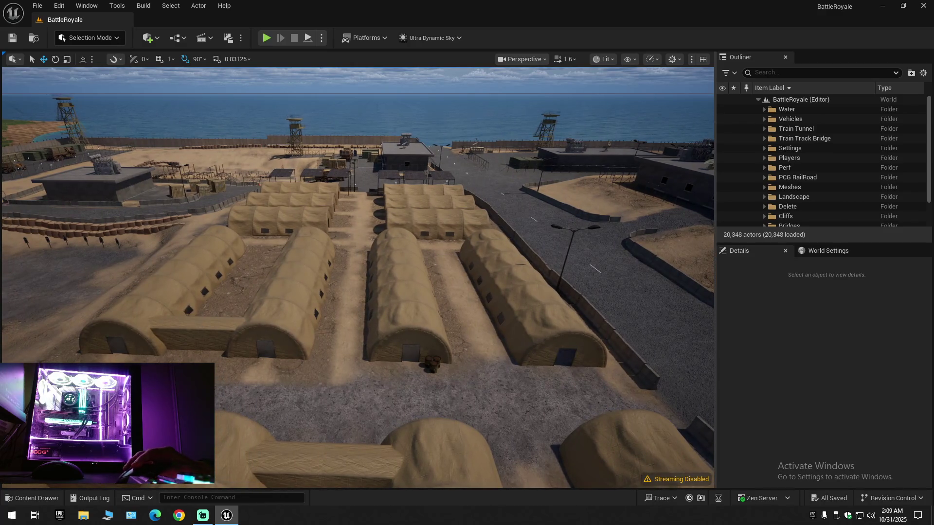
# - Reselect Showreel_Scene, fly into and out of a tent, then deselect it
pyautogui.click(199, 327)
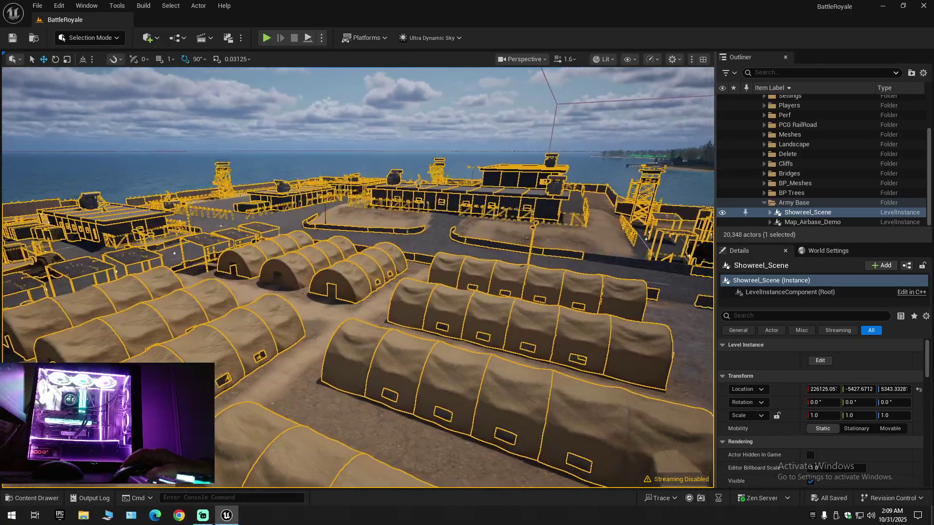
pyautogui.scroll(-2, 358, 277)
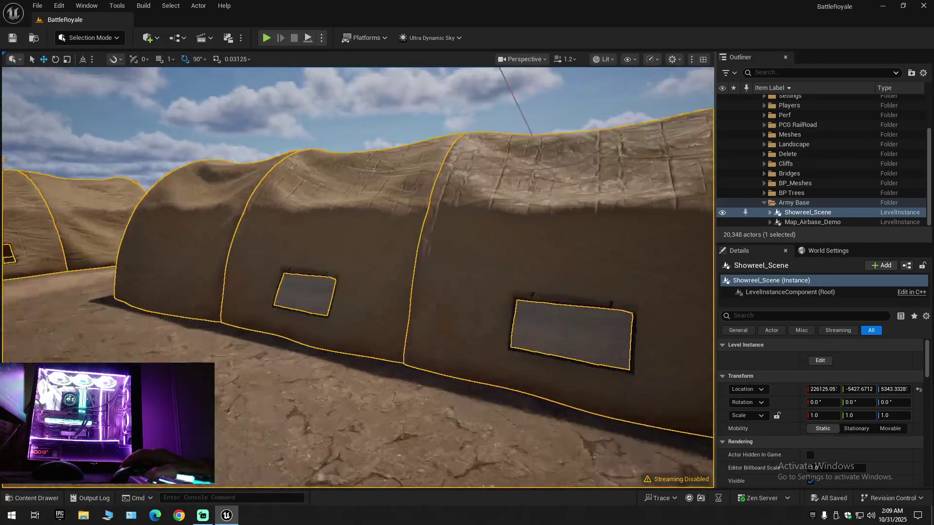
pyautogui.scroll(3, 358, 277)
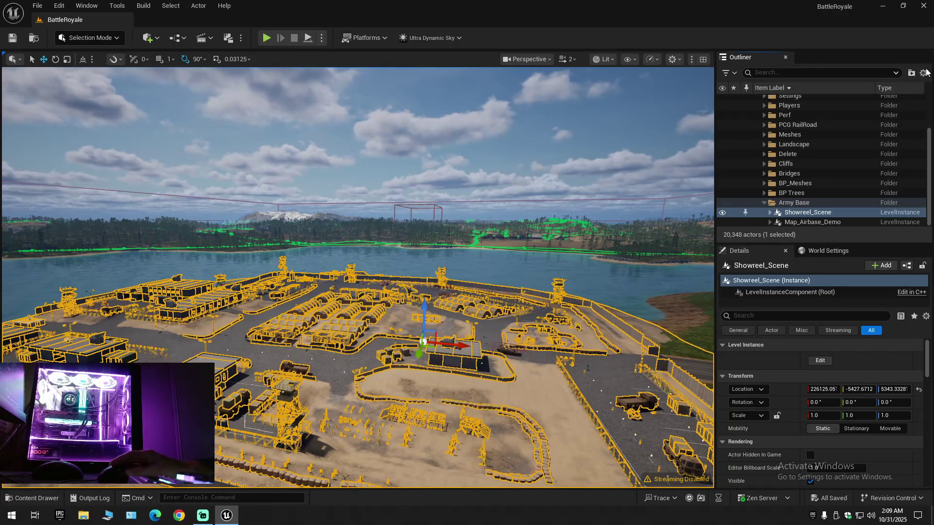
pyautogui.click(923, 72)
pyautogui.click(806, 122)
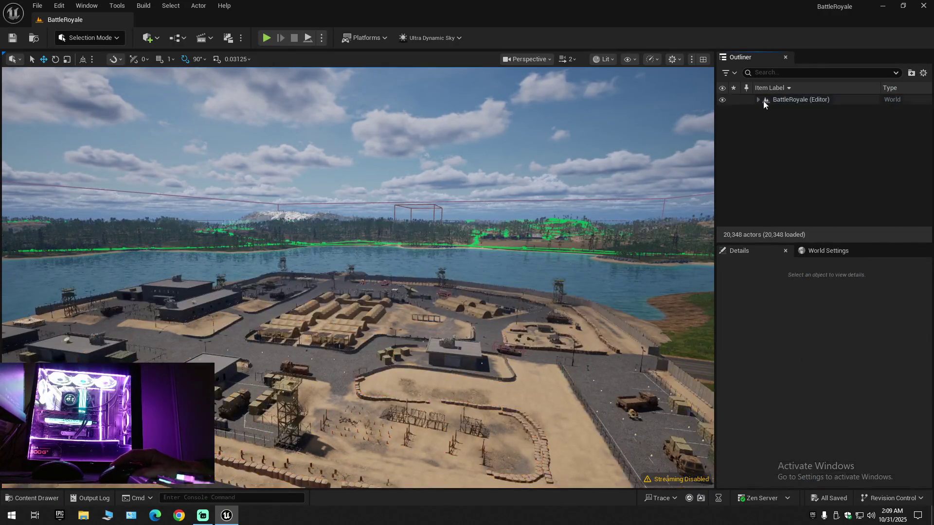
# - Collapse the hierarchy to the world root, raise camera speed to 5, and fly above the clouds toward the island
pyautogui.click(762, 99)
pyautogui.scroll(5, 357, 277)
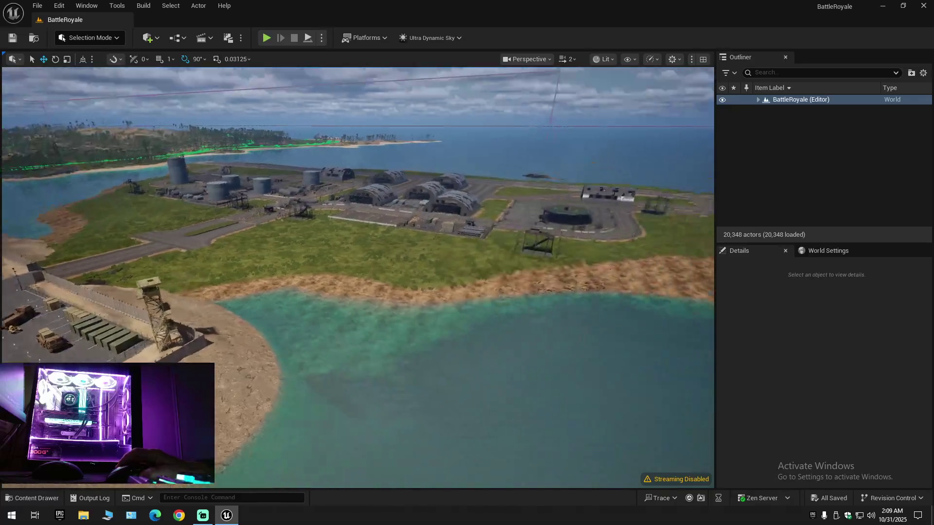
pyautogui.scroll(2, 358, 277)
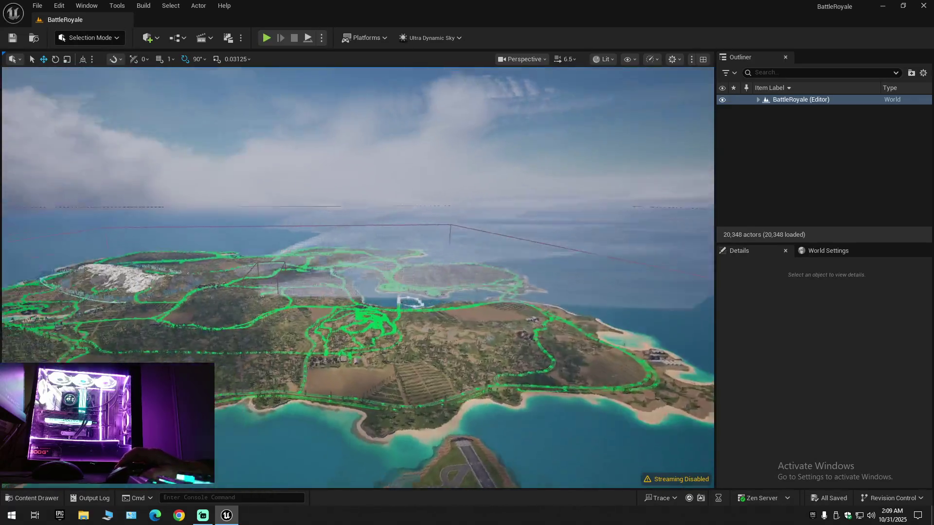
pyautogui.scroll(1, 357, 277)
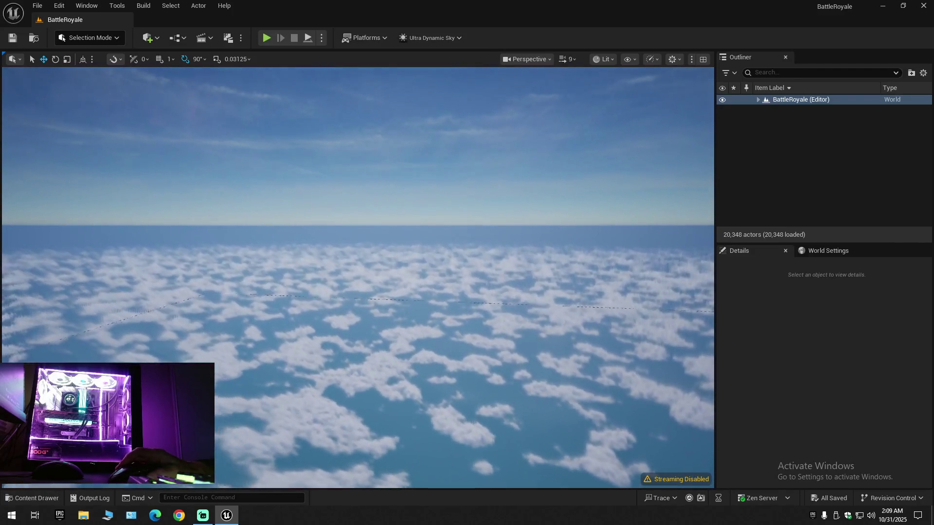
pyautogui.moveTo(357, 278)
pyautogui.mouseDown()
pyautogui.moveTo(357, 253)
pyautogui.moveTo(357, 326)
pyautogui.moveTo(357, 287)
pyautogui.moveTo(374, 260)
pyautogui.moveTo(372, 231)
pyautogui.moveTo(372, 270)
pyautogui.moveTo(372, 221)
pyautogui.moveTo(343, 217)
pyautogui.moveTo(343, 316)
pyautogui.moveTo(287, 316)
pyautogui.moveTo(399, 316)
pyautogui.moveTo(399, 233)
pyautogui.moveTo(389, 243)
pyautogui.mouseUp()
pyautogui.scroll(-1, 372, 255)
pyautogui.scroll(-2, 372, 231)
pyautogui.scroll(-1, 372, 251)
pyautogui.scroll(-1, 398, 306)
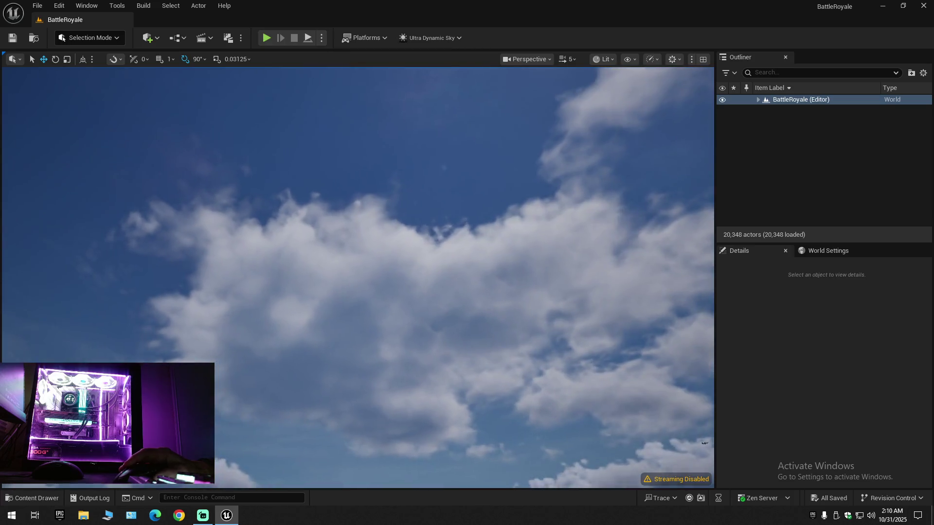
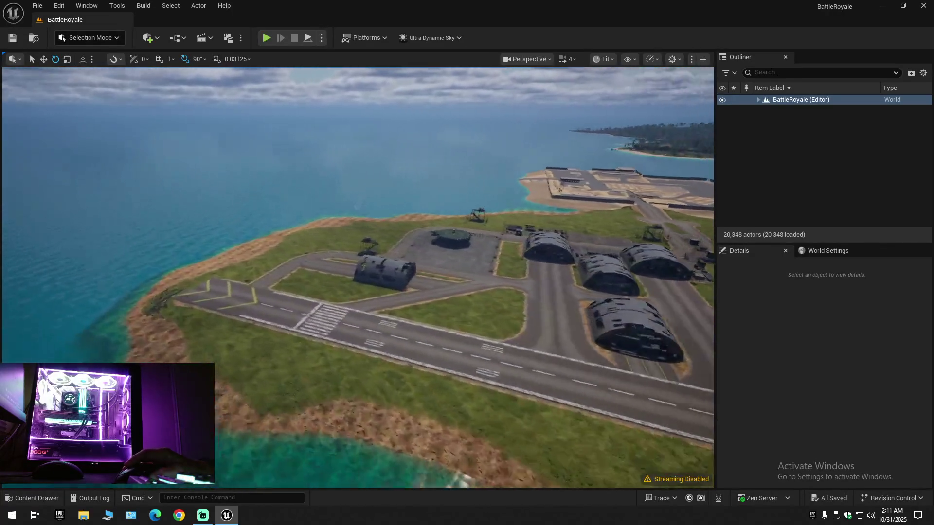
# - Fly the viewport from the airfield toward the left island and tilt up to the horizon
pyautogui.scroll(-2, 357, 277)
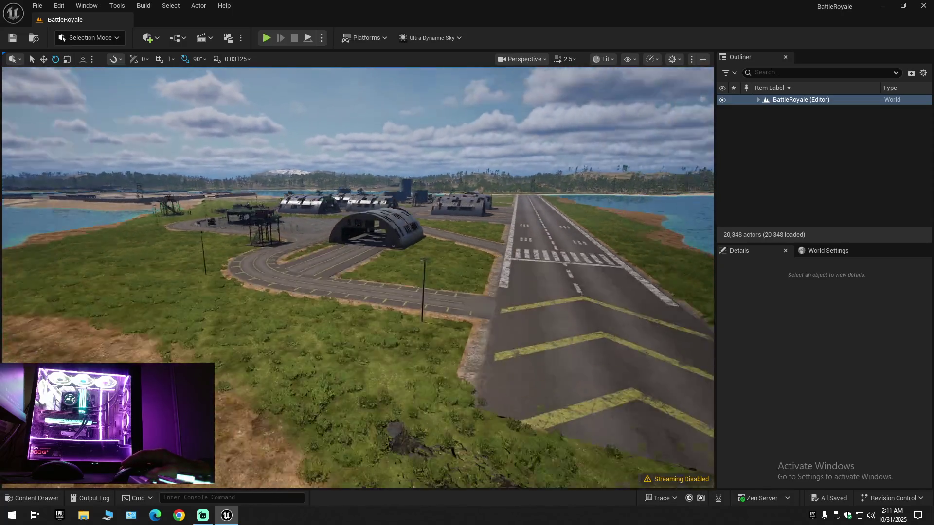
pyautogui.scroll(2, 464, 360)
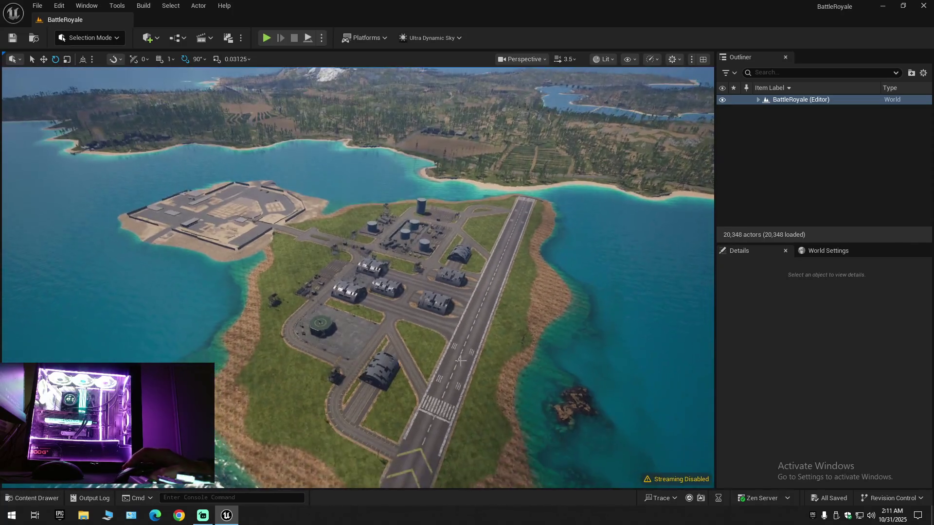
pyautogui.moveTo(327, 292); pyautogui.dragTo(314, 261)
pyautogui.scroll(2, 358, 277)
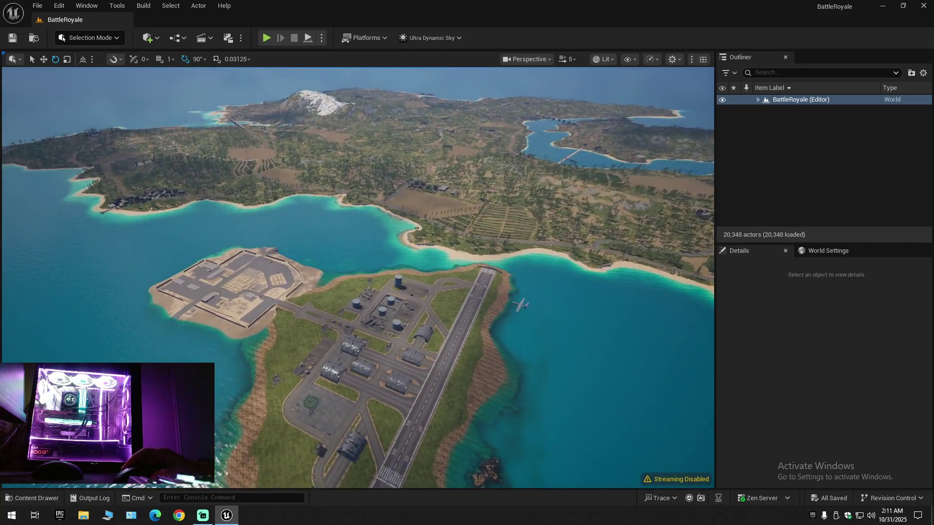
pyautogui.moveTo(336, 315); pyautogui.dragTo(339, 315)
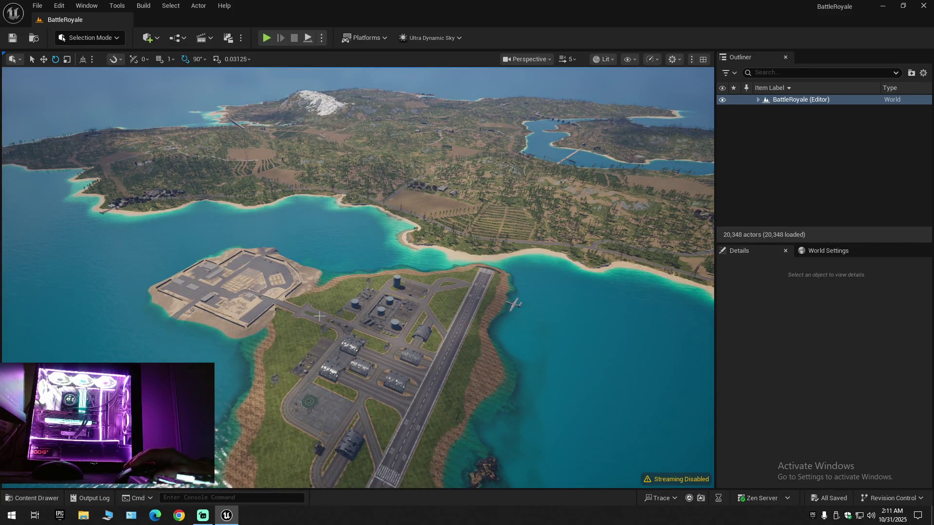
pyautogui.moveTo(369, 327); pyautogui.dragTo(384, 266)
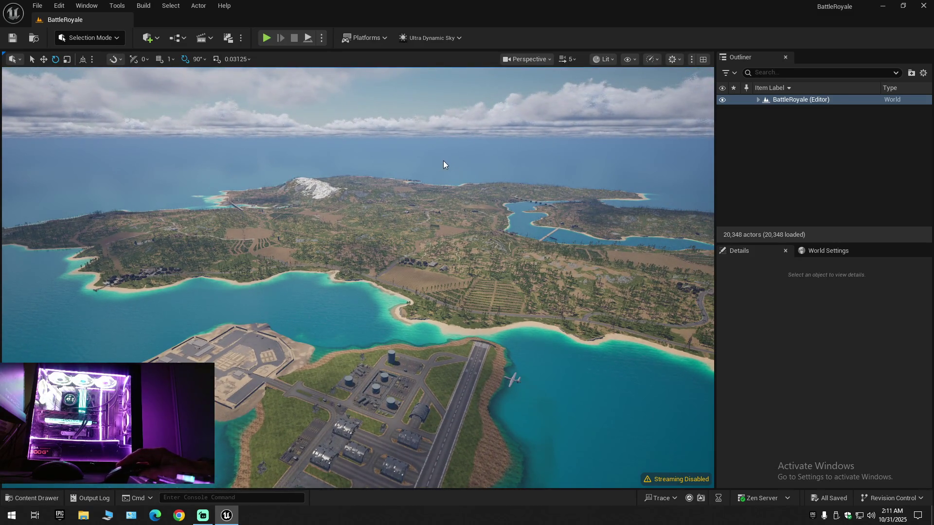
# - Fly down over the base's tents and descend onto the sandbag compound
pyautogui.press('w')
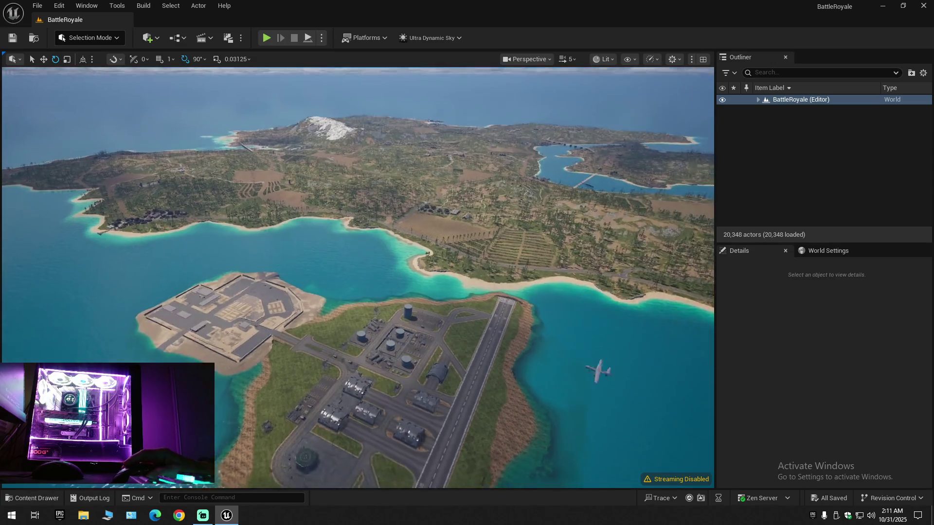
pyautogui.press('w')
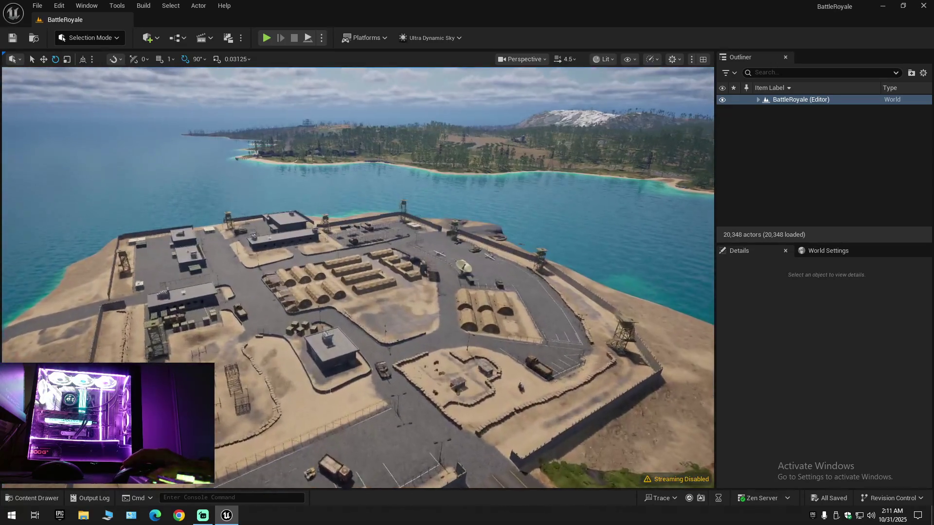
pyautogui.press('s')
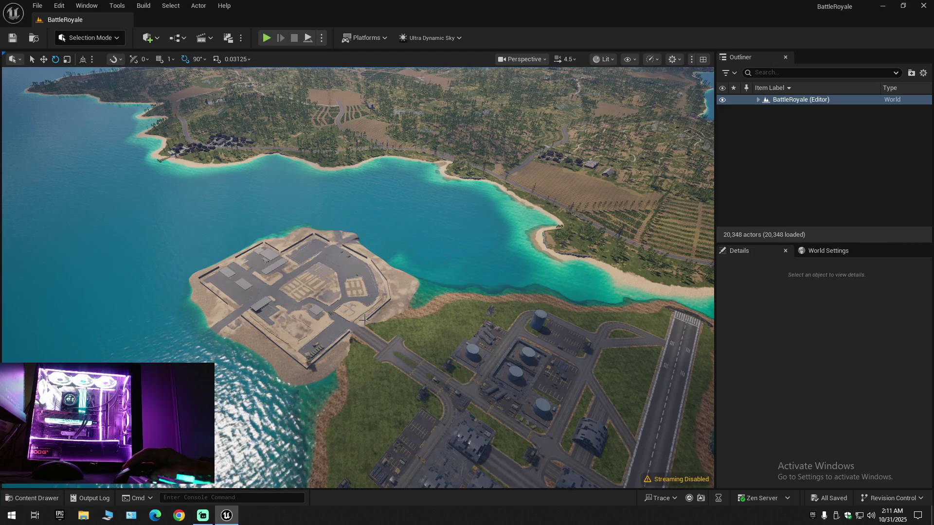
pyautogui.press('w')
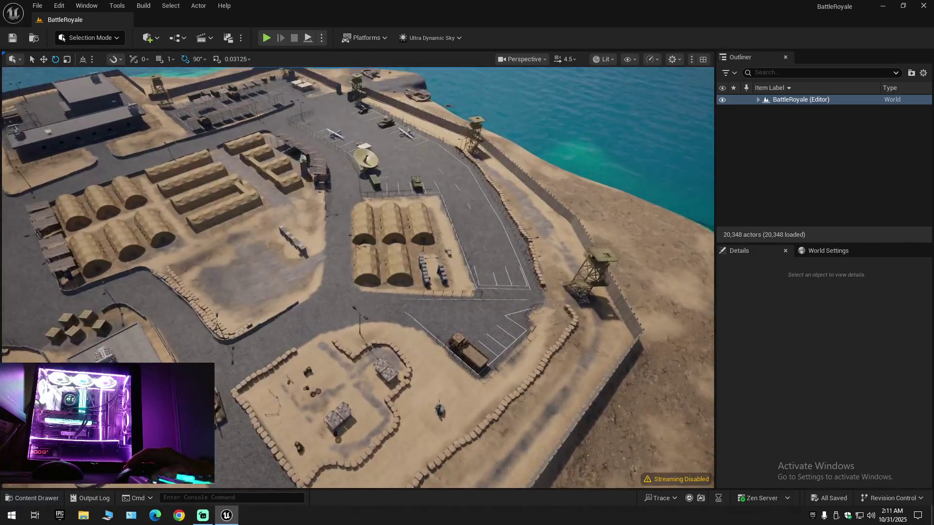
pyautogui.press('w')
pyautogui.press('s')
pyautogui.scroll(1, 357, 278)
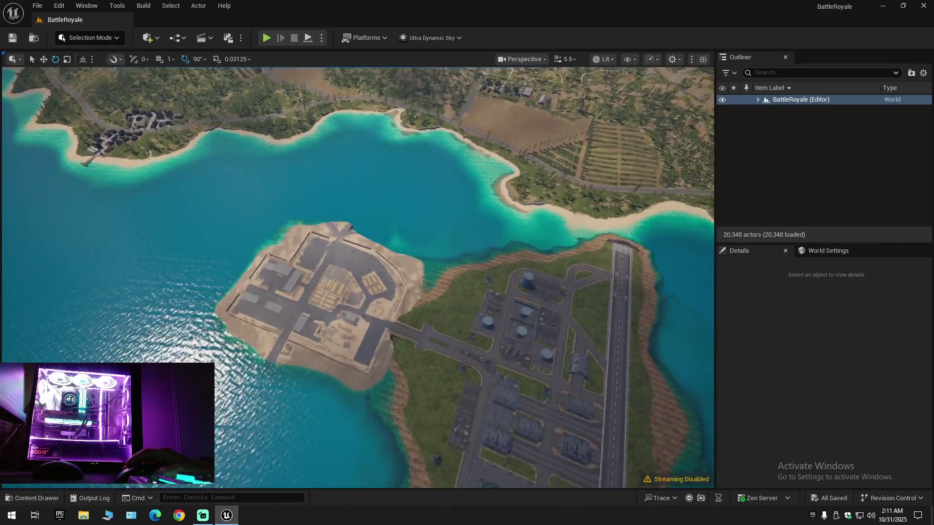
pyautogui.press('w')
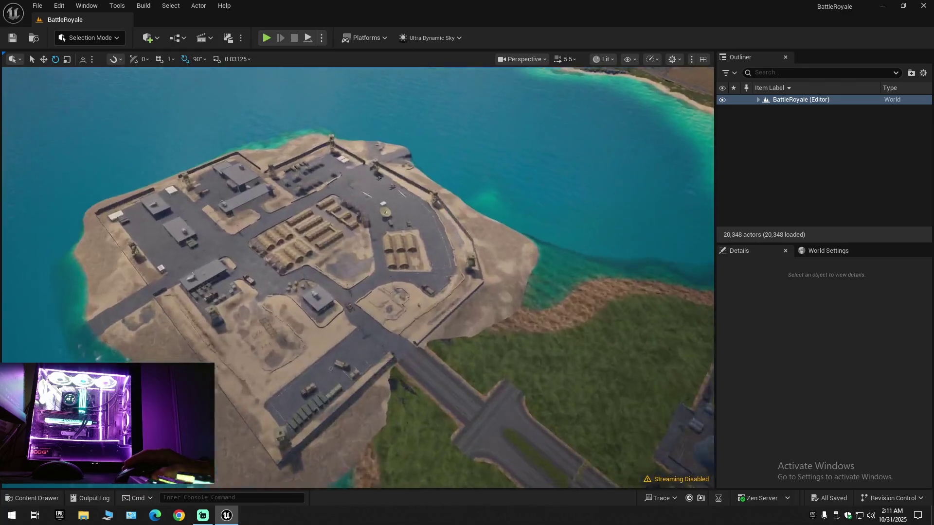
pyautogui.press('w')
pyautogui.scroll(-1, 358, 277)
pyautogui.press('w')
pyautogui.scroll(-1, 357, 277)
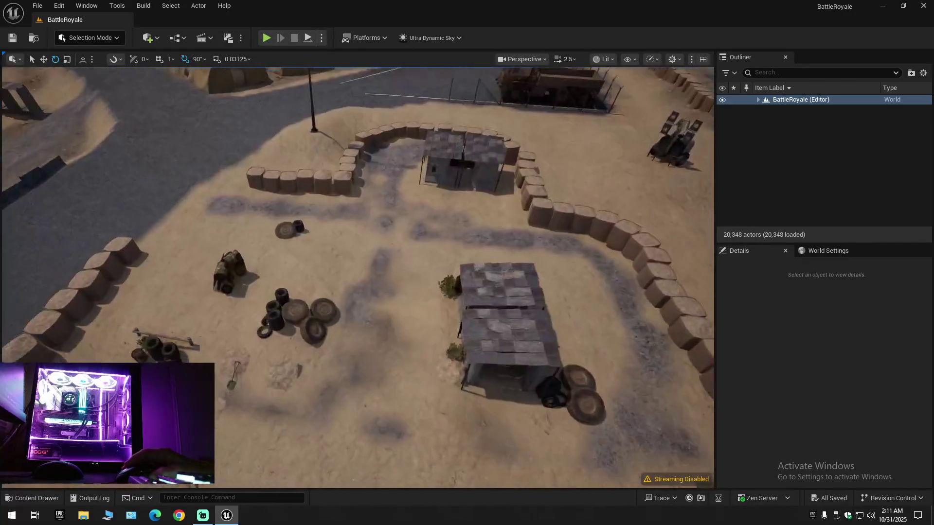
# - Circle the compound at ground level, then rise for an angled view across toward the sea
pyautogui.press('a')
pyautogui.press('d')
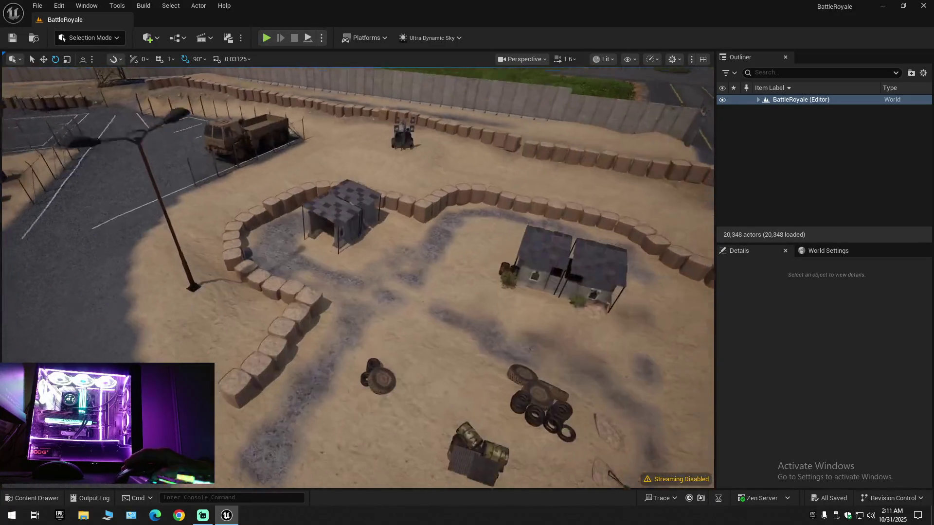
pyautogui.press('w')
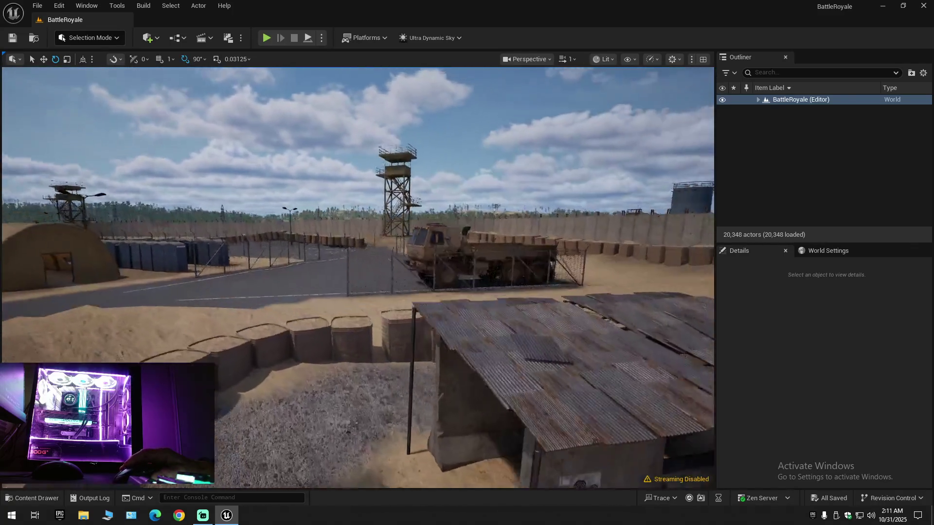
pyautogui.scroll(-1, 357, 277)
pyautogui.press('s')
pyautogui.scroll(1, 357, 277)
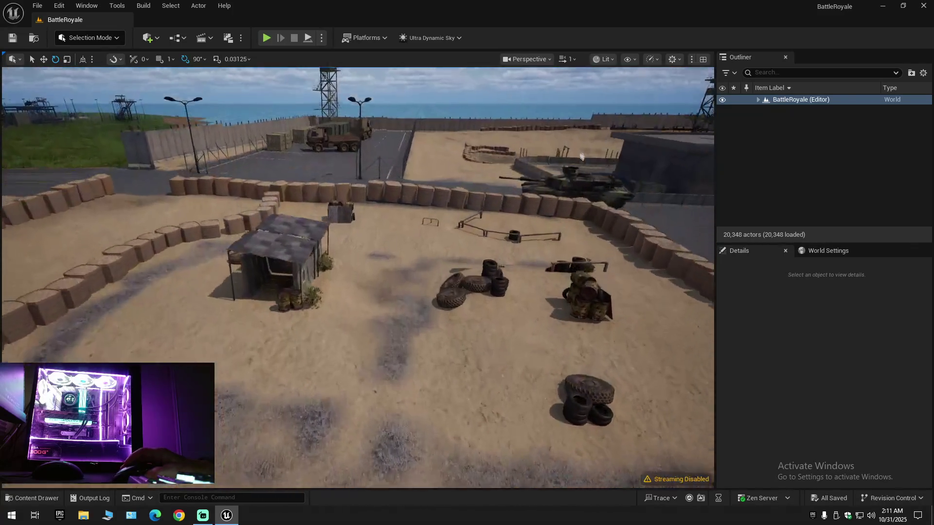
pyautogui.press('s')
pyautogui.scroll(2, 358, 278)
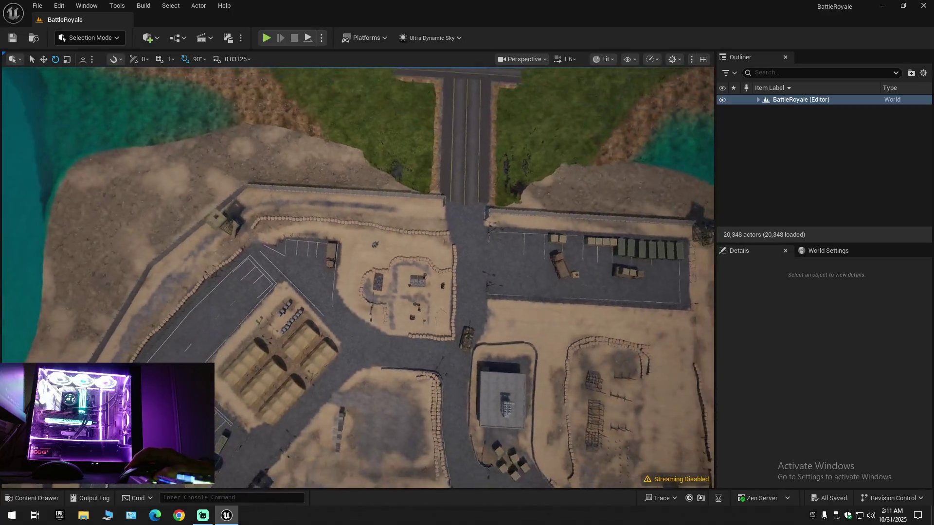
pyautogui.press('d')
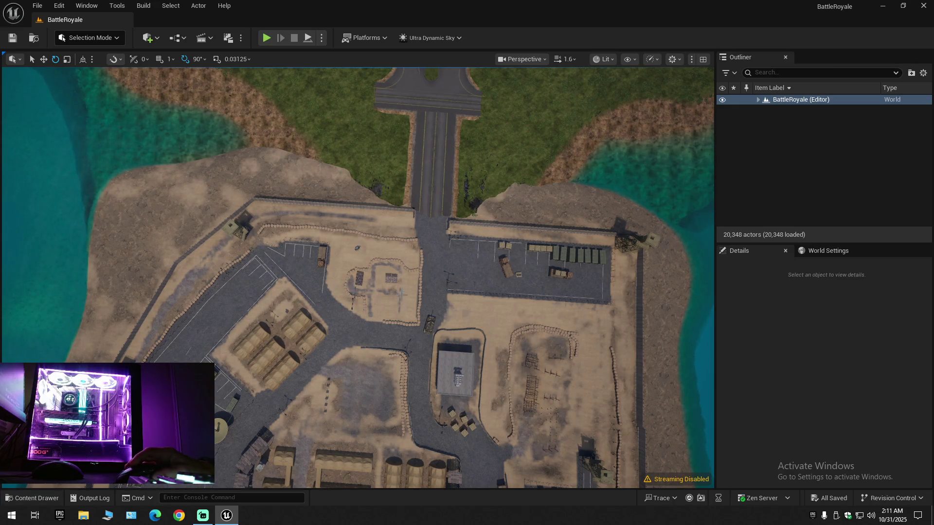
pyautogui.press('w')
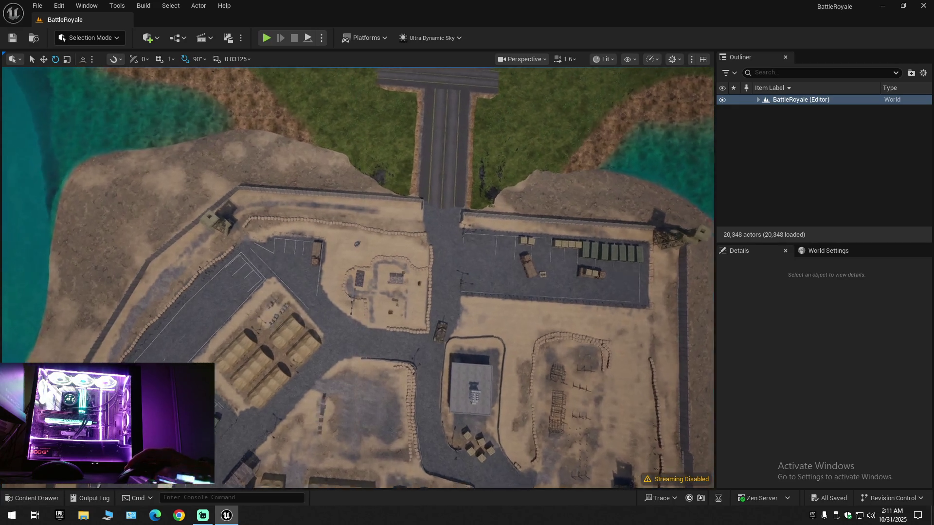
pyautogui.scroll(2, 380, 312)
pyautogui.press('s')
pyautogui.scroll(3, 357, 277)
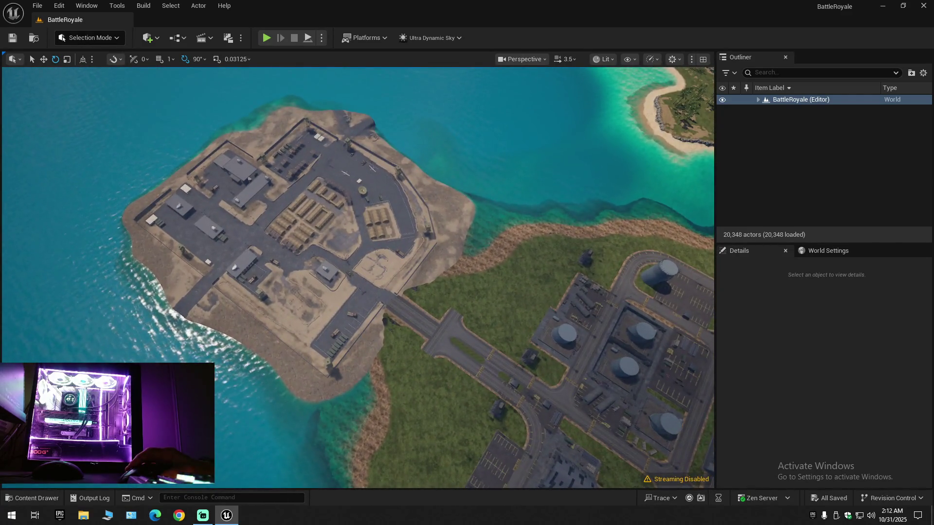
pyautogui.press('w')
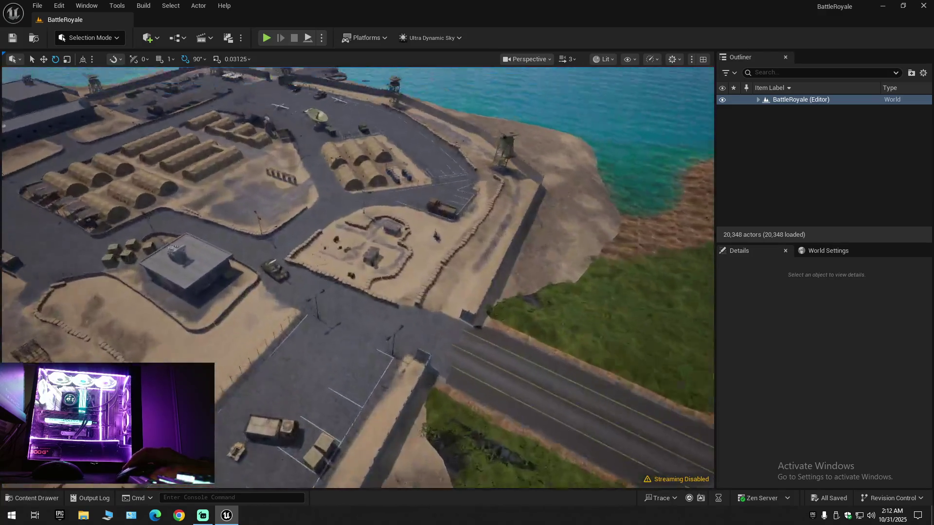
pyautogui.press('s')
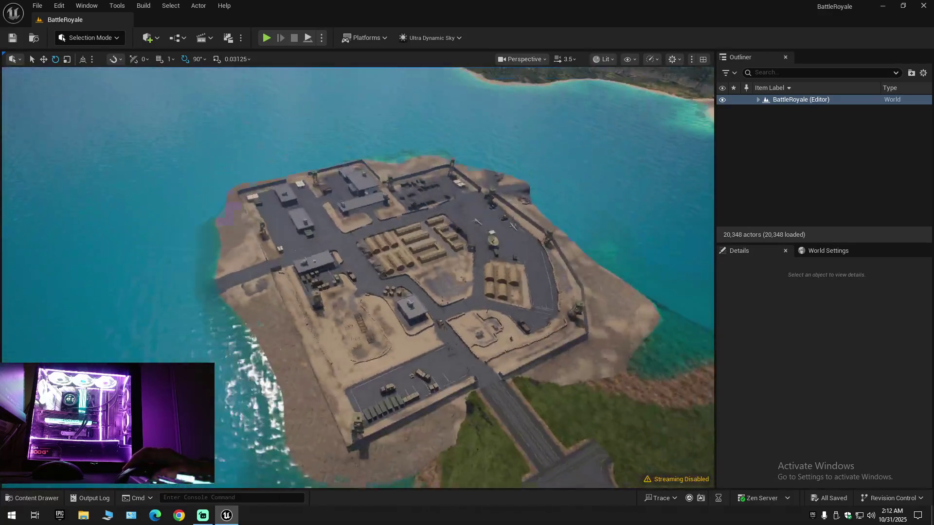
pyautogui.press('s')
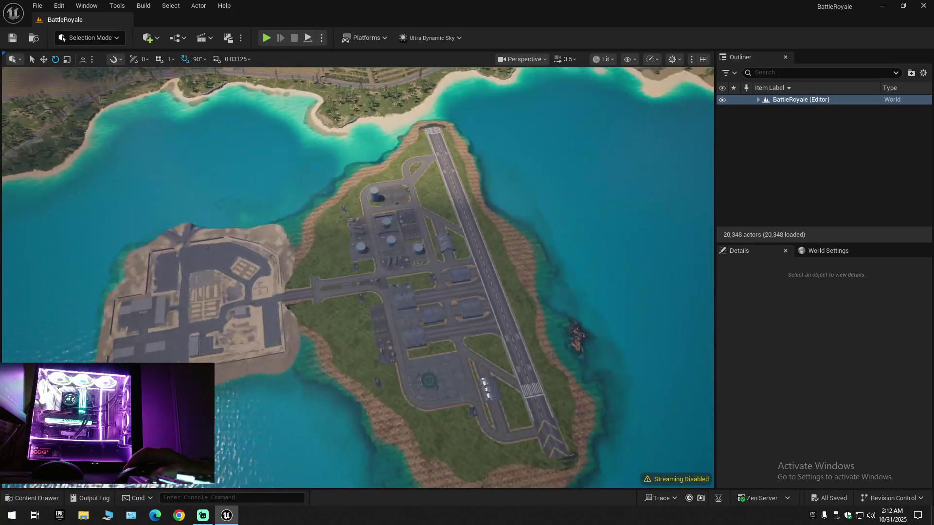
pyautogui.press('w')
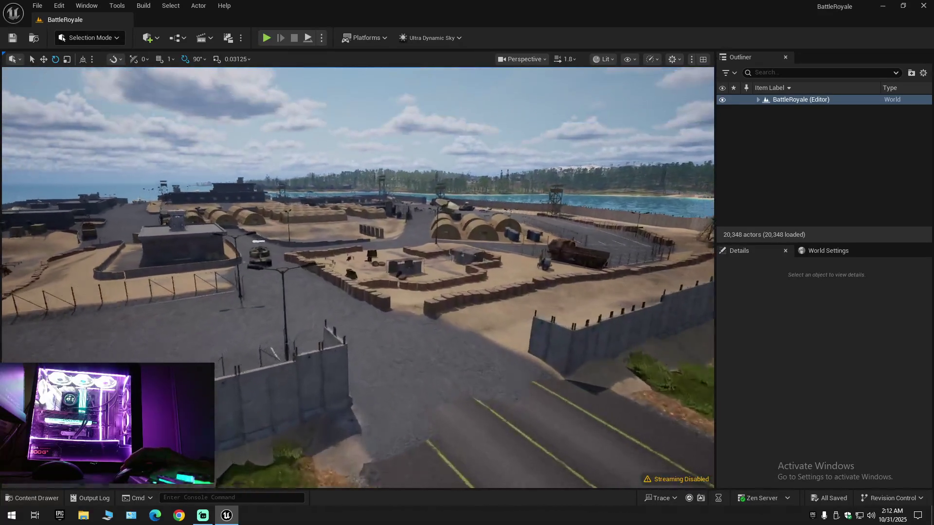
pyautogui.press('w')
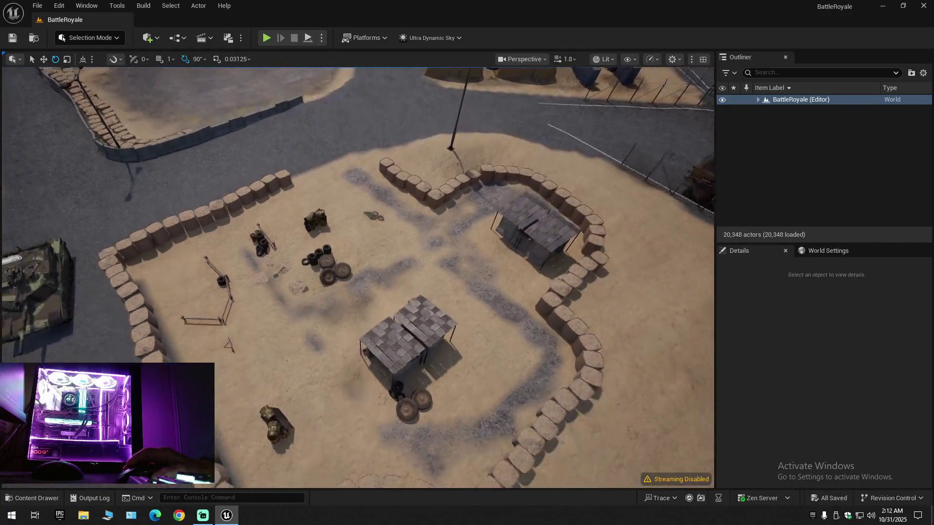
pyautogui.press('w')
pyautogui.scroll(-1, 357, 277)
pyautogui.press('s')
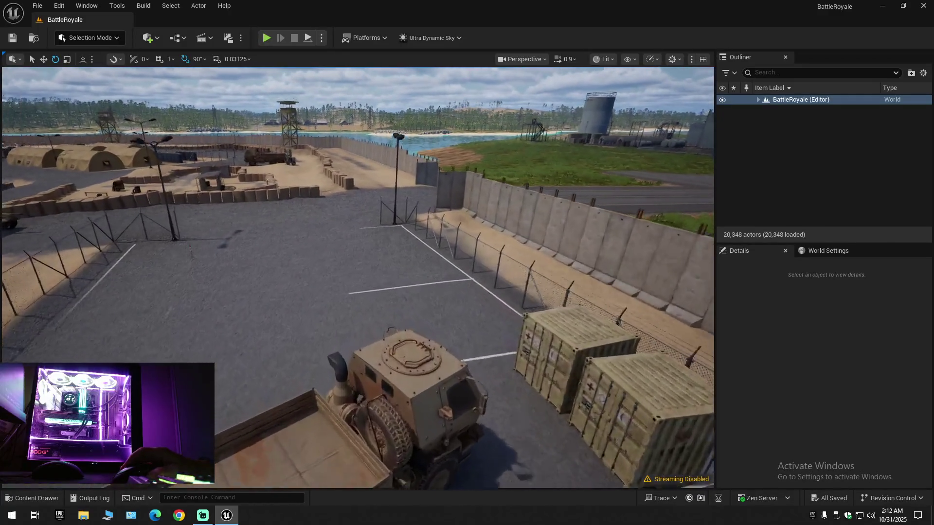
pyautogui.scroll(1, 358, 277)
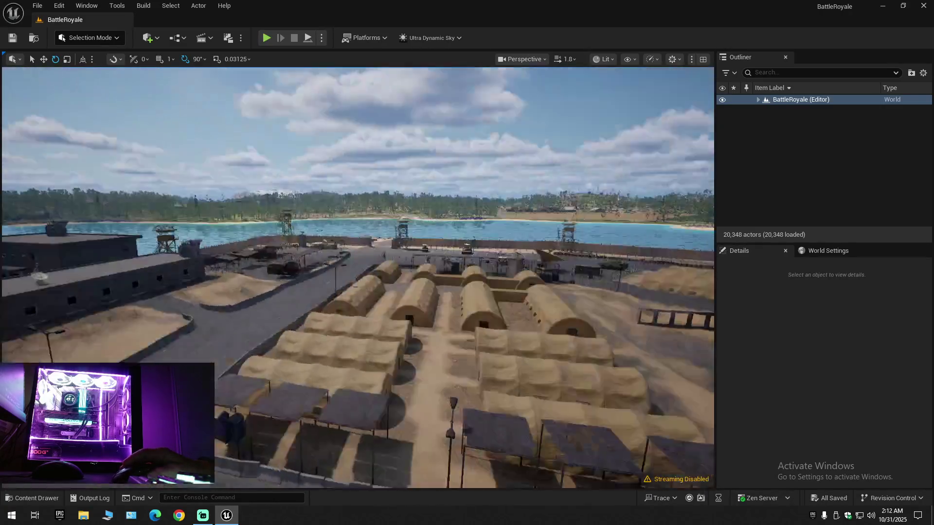
pyautogui.press('w')
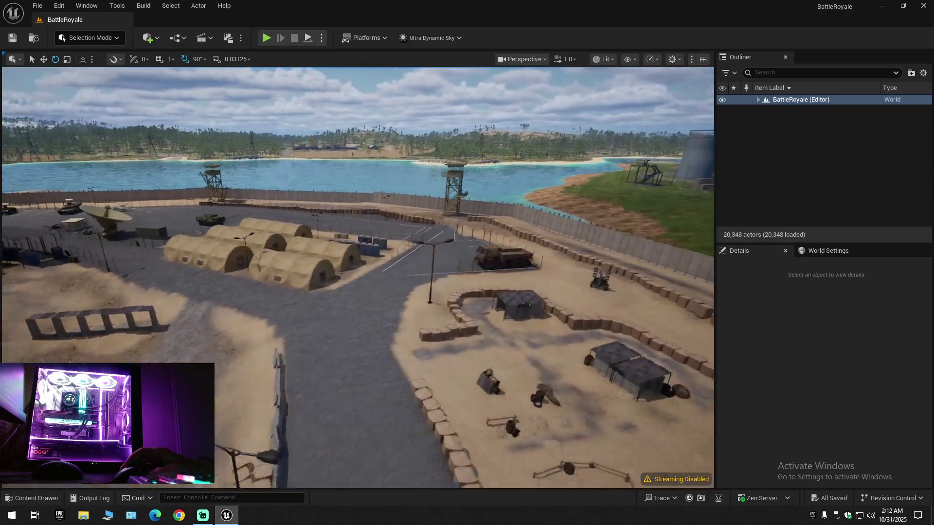
pyautogui.scroll(-3, 376, 293)
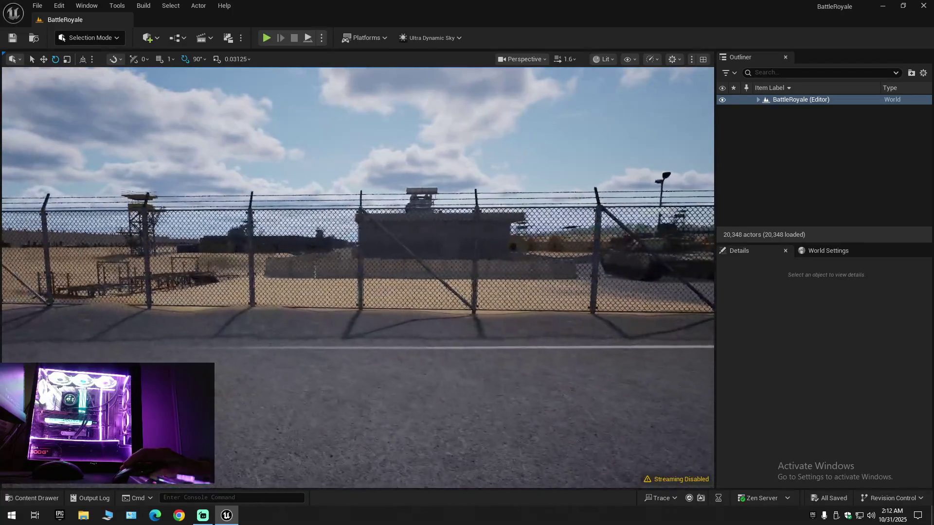
pyautogui.press('a')
pyautogui.press('w')
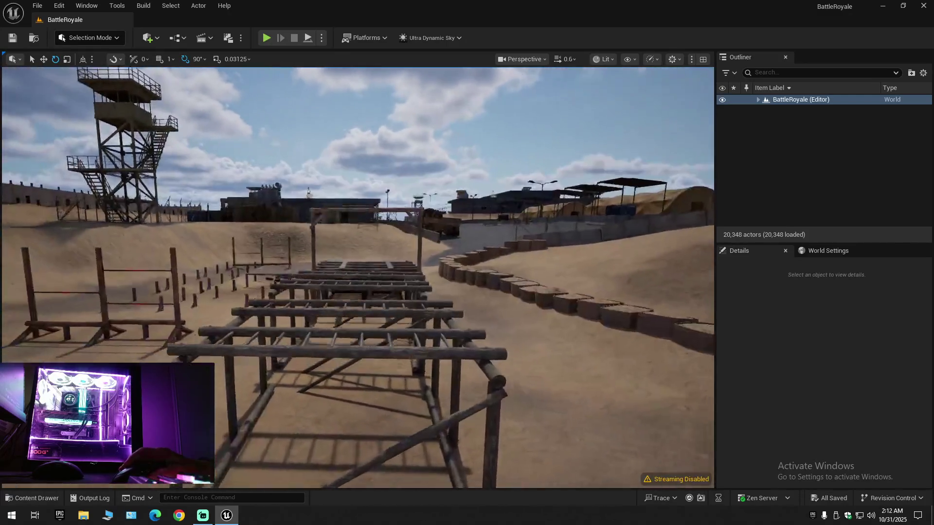
pyautogui.press('s')
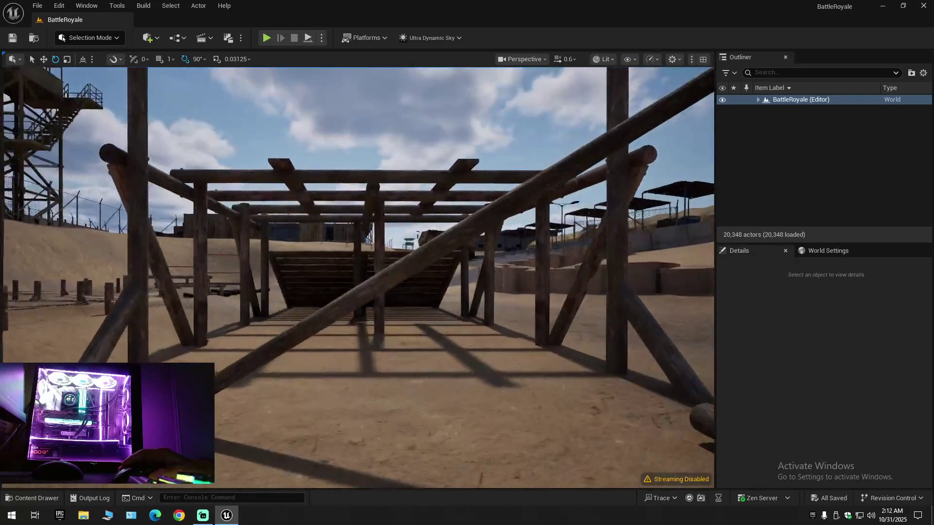
pyautogui.press('d')
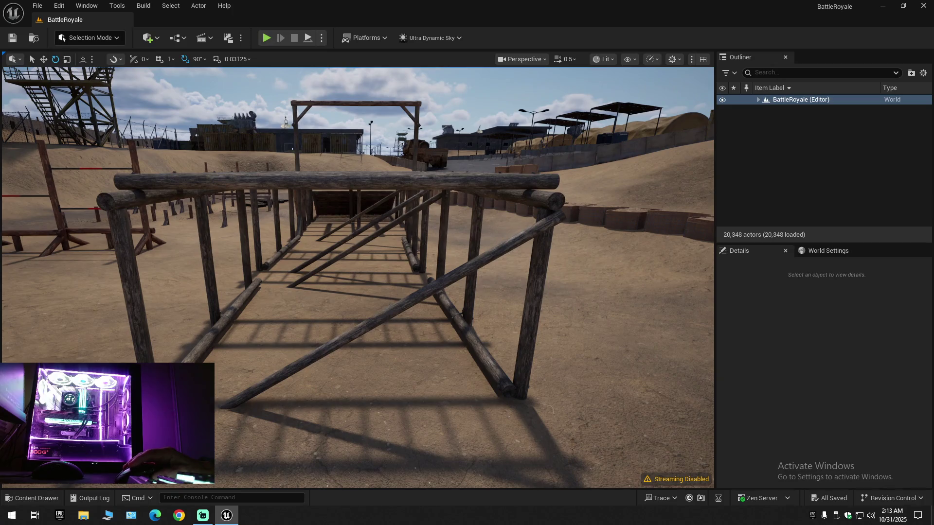
pyautogui.click(387, 316)
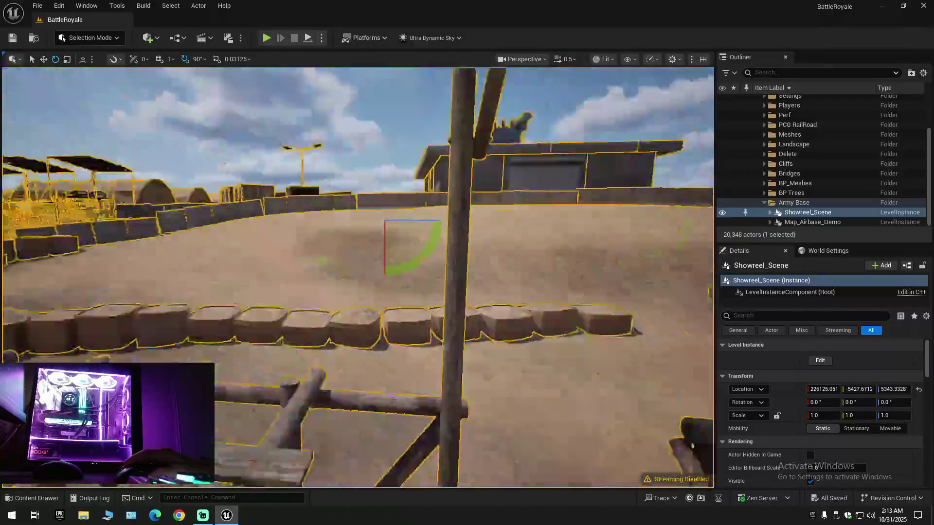
# - Fly out of the log structures and up over the army base, then open the Outliner settings
pyautogui.press('w')
pyautogui.press('w')
pyautogui.press('w')
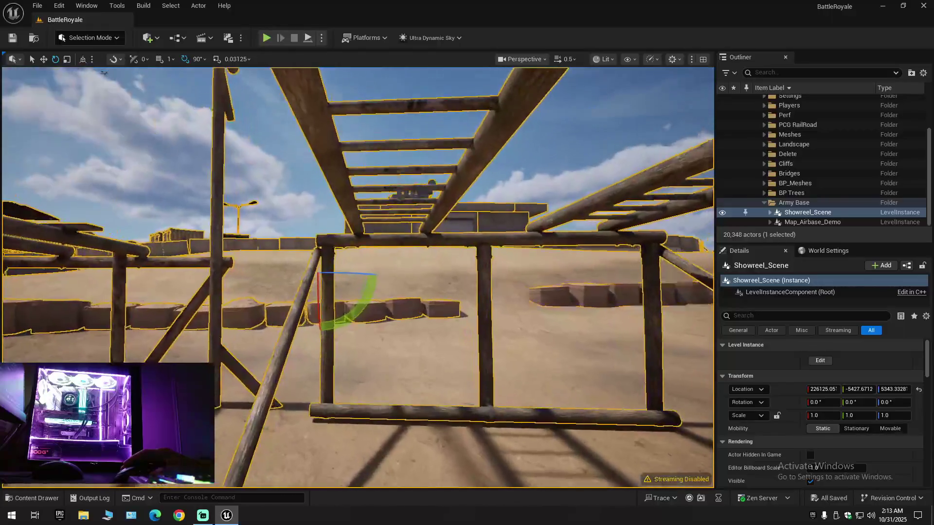
pyautogui.press('w')
pyautogui.scroll(2, 357, 277)
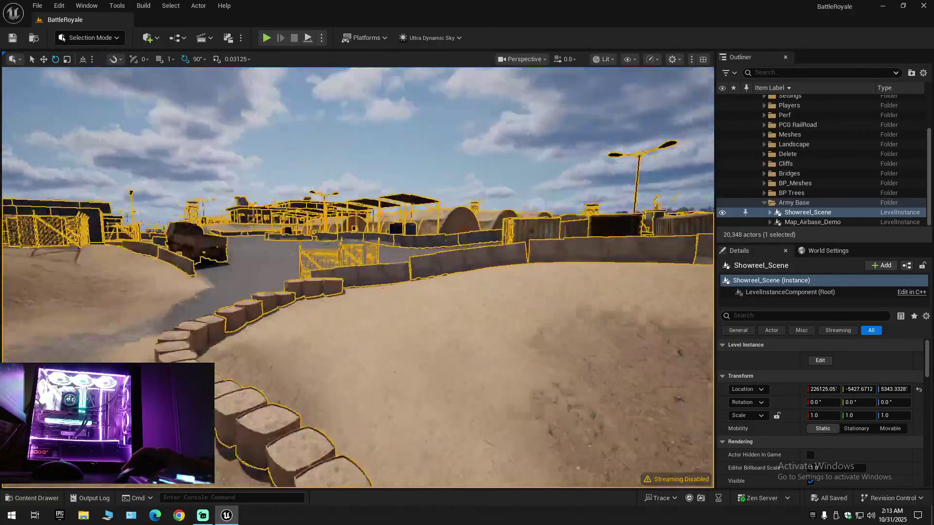
pyautogui.press('w')
pyautogui.scroll(1, 358, 277)
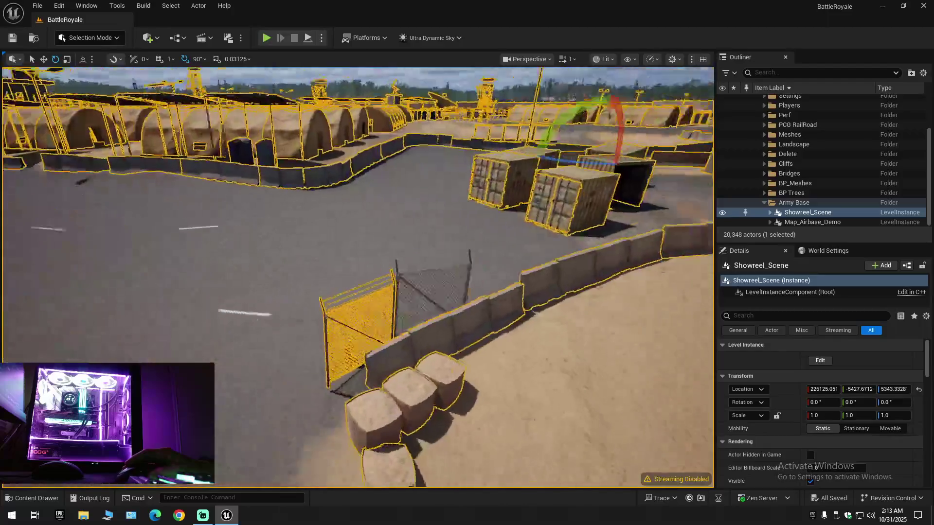
pyautogui.press('s')
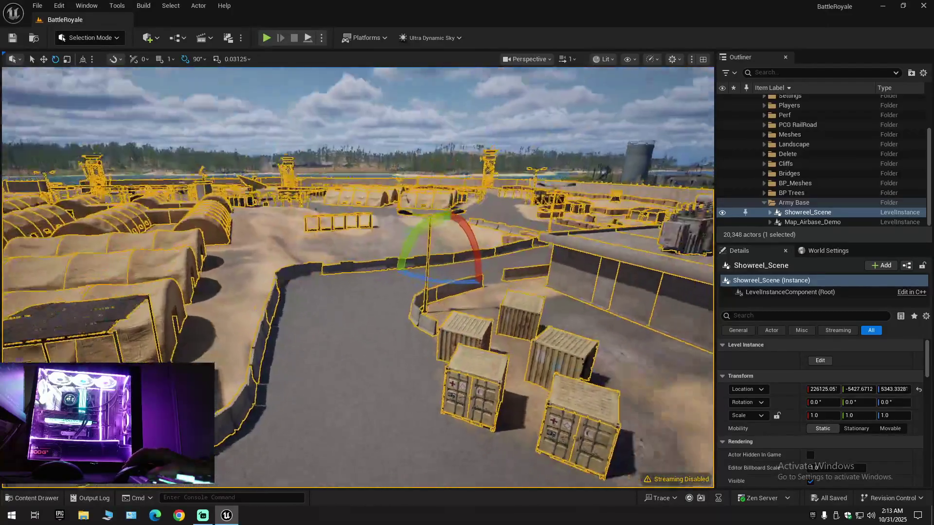
pyautogui.press('s')
pyautogui.click(923, 72)
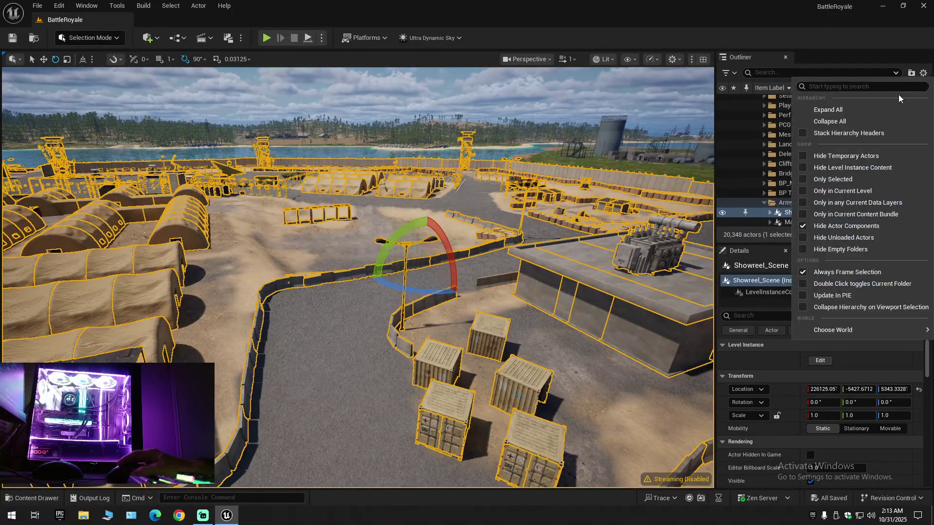
# - Collapse the Outliner and expand BattleRoyale (Editor) to show its top-level folders
pyautogui.click(830, 121)
pyautogui.click(758, 100)
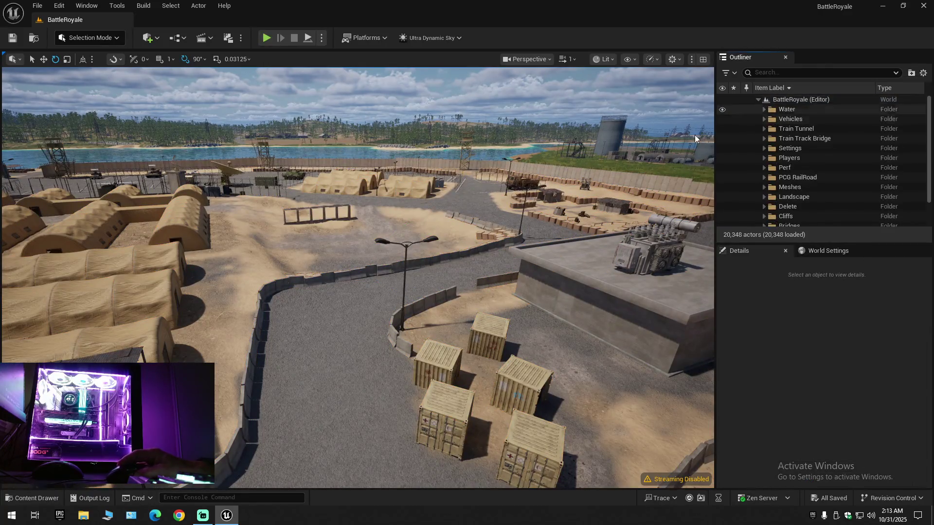
pyautogui.press('w')
pyautogui.scroll(3, 710, 130)
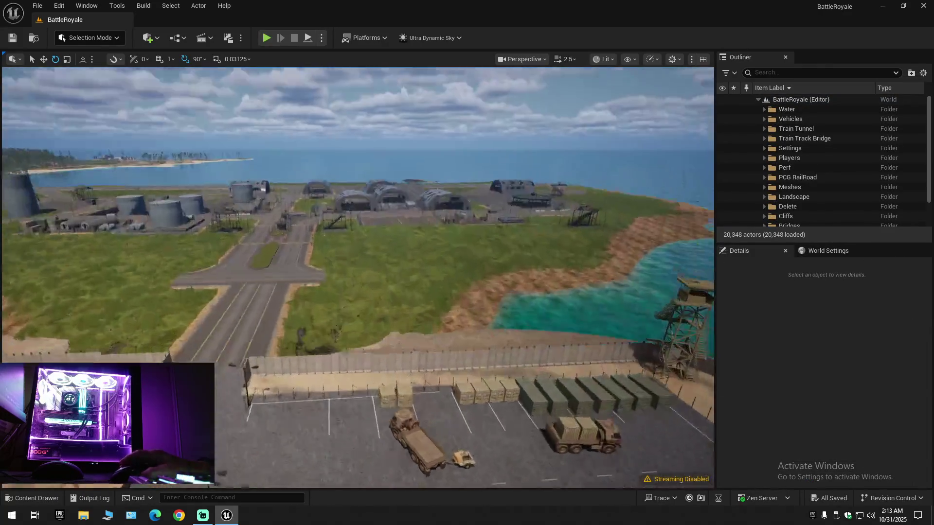
pyautogui.press('s')
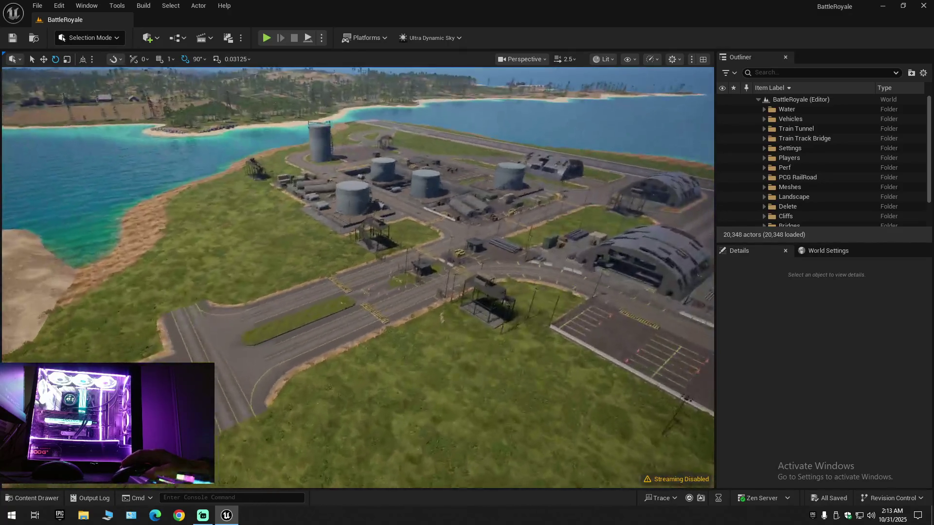
pyautogui.press('a')
# - Fly over the helipad, hangars and tank farm, ending at ground level by the base wall
pyautogui.press('w')
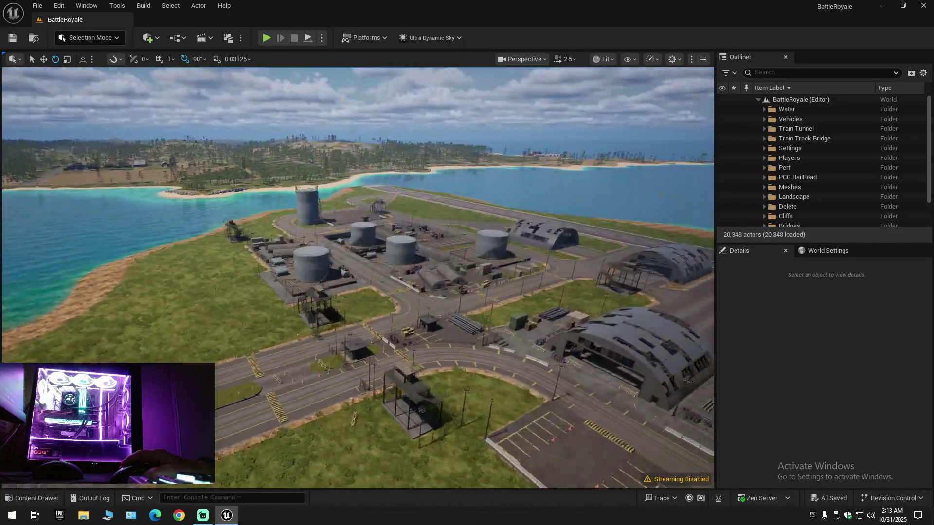
pyautogui.press('w')
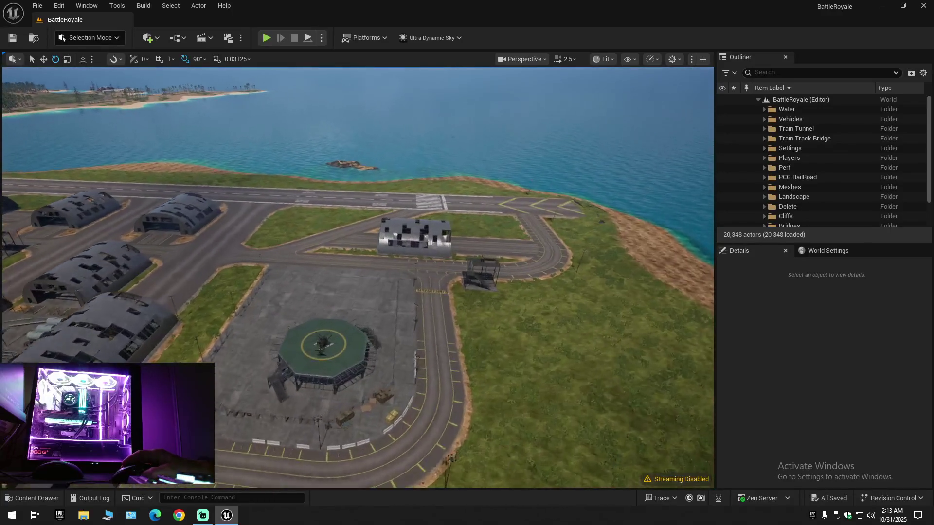
pyautogui.press('s')
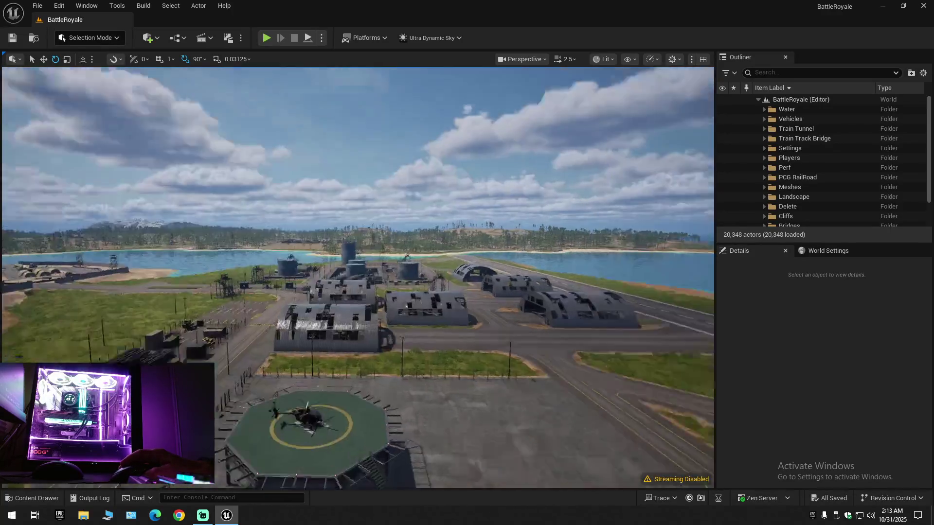
pyautogui.press('w')
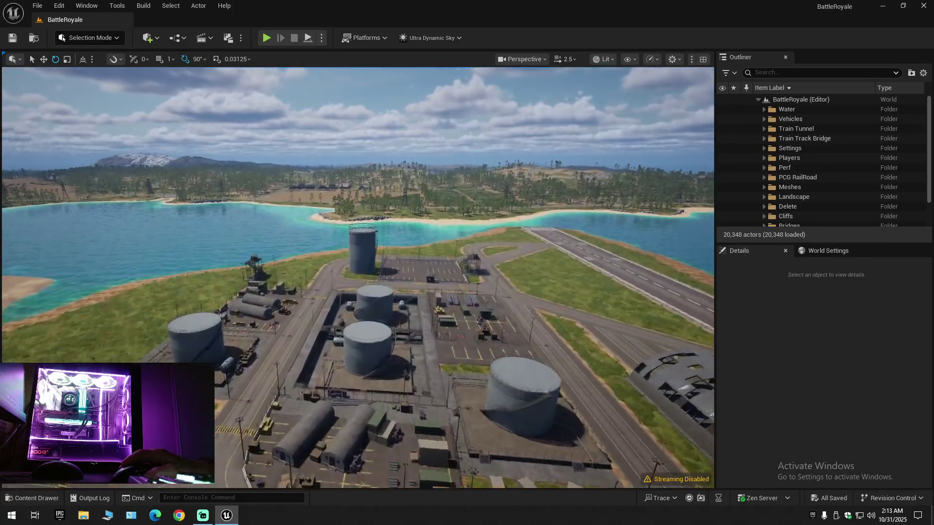
pyautogui.press('d')
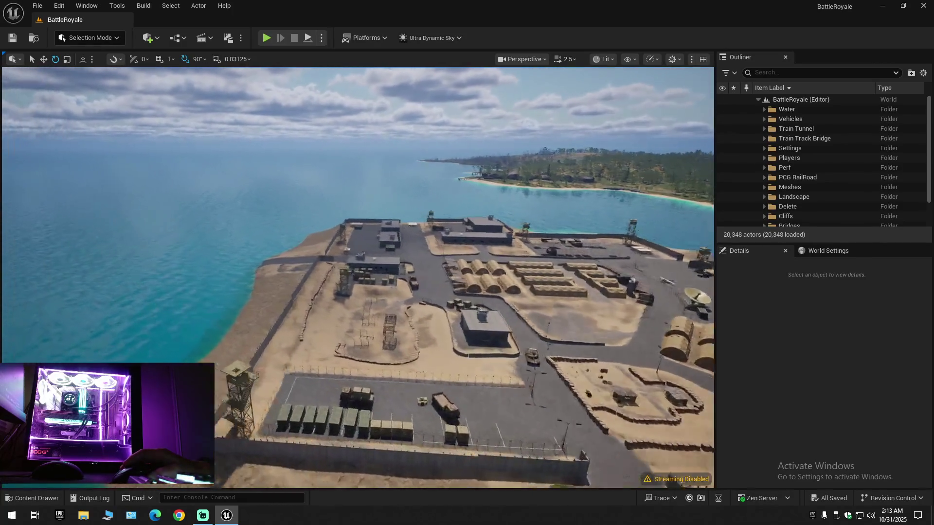
pyautogui.press('s')
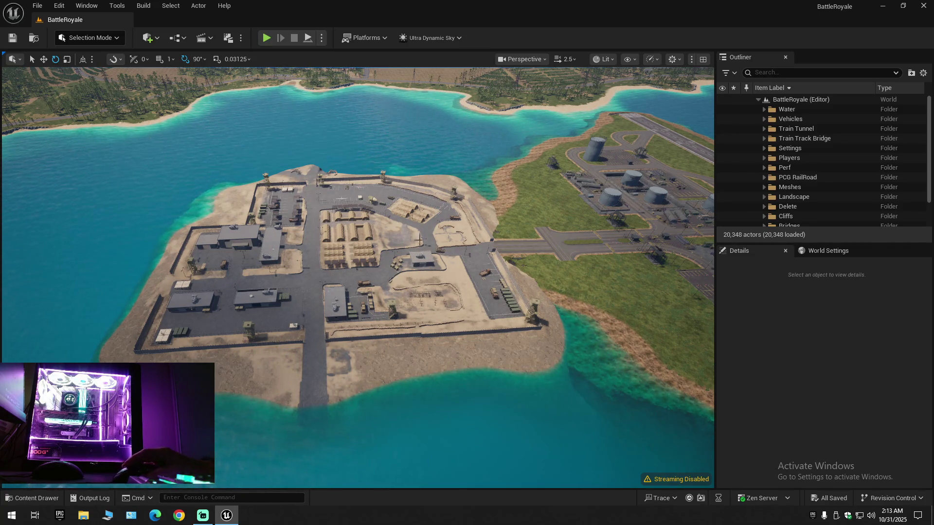
pyautogui.press('w')
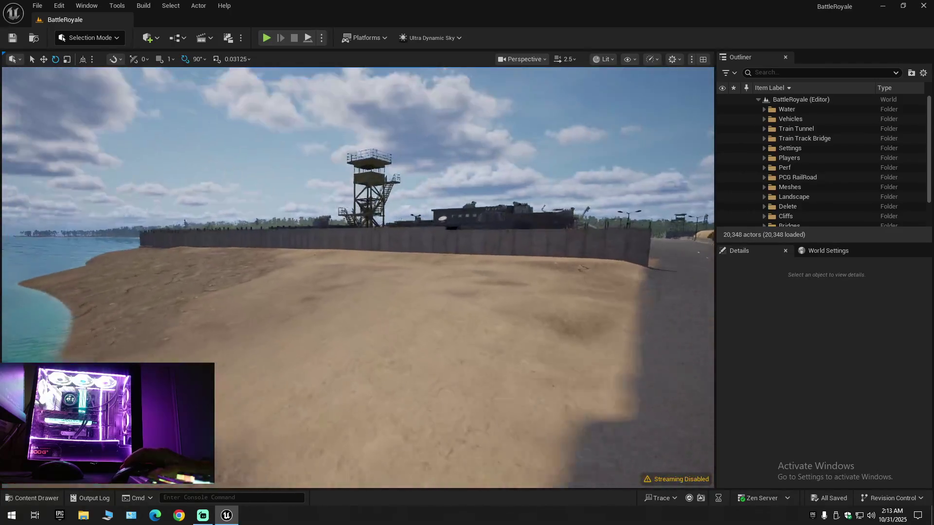
pyautogui.press('w')
pyautogui.scroll(-1, 409, 270)
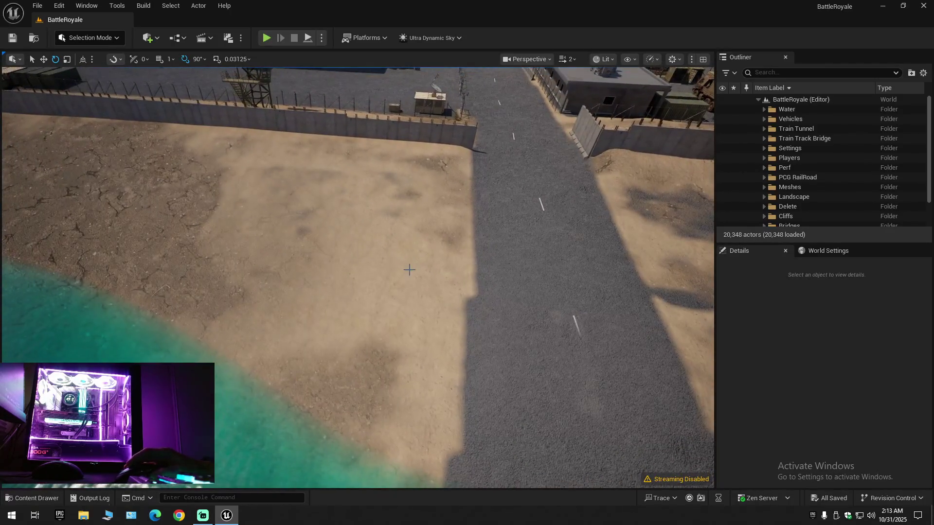
pyautogui.press('s')
pyautogui.scroll(3, 357, 277)
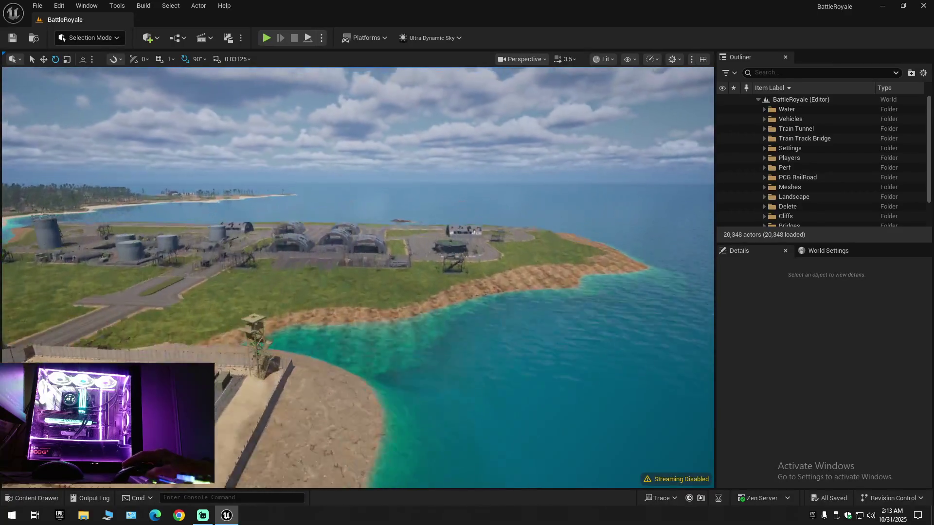
pyautogui.press('w')
pyautogui.scroll(-1, 357, 277)
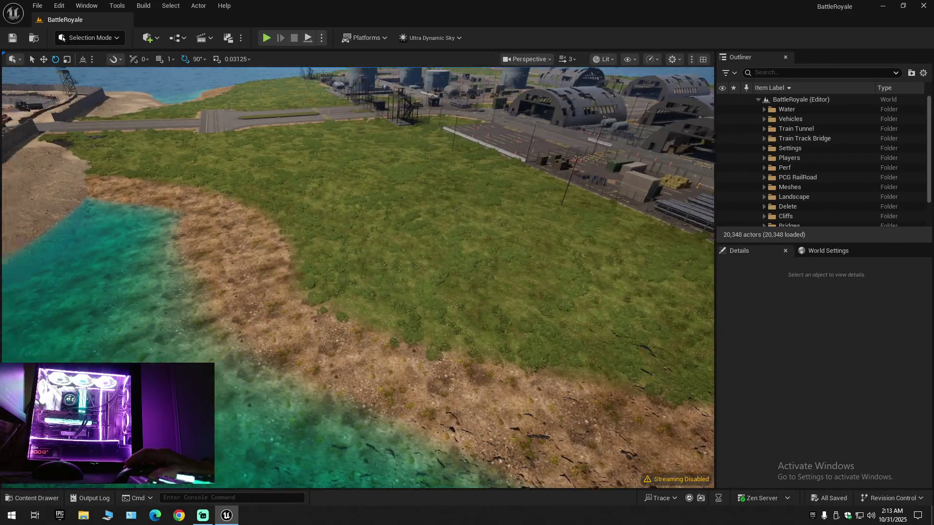
pyautogui.press('w')
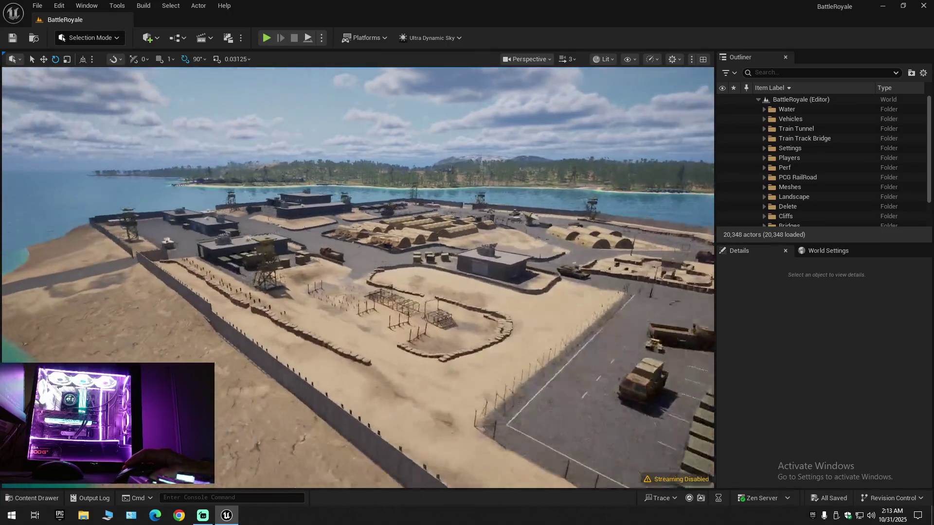
pyautogui.press('w')
pyautogui.scroll(-1, 357, 277)
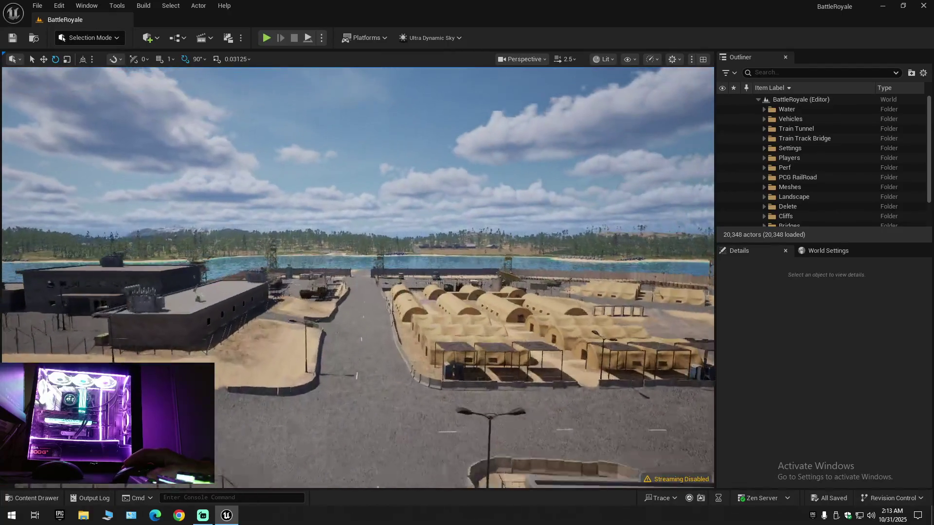
pyautogui.press('w')
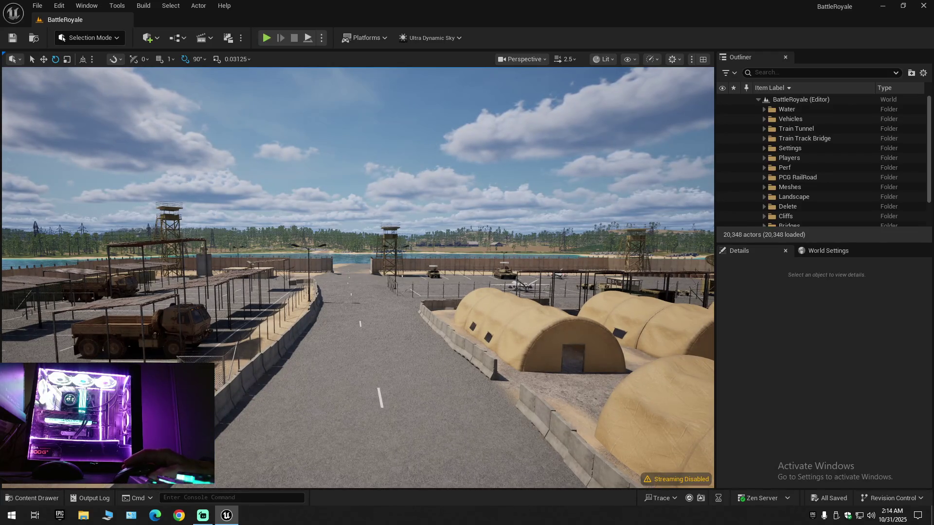
pyautogui.press('w')
pyautogui.scroll(-3, 358, 277)
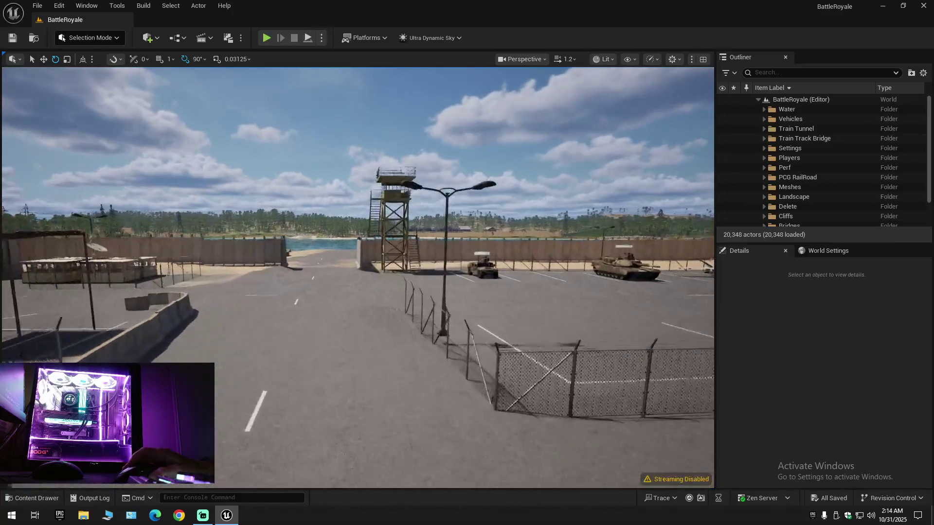
pyautogui.press('w')
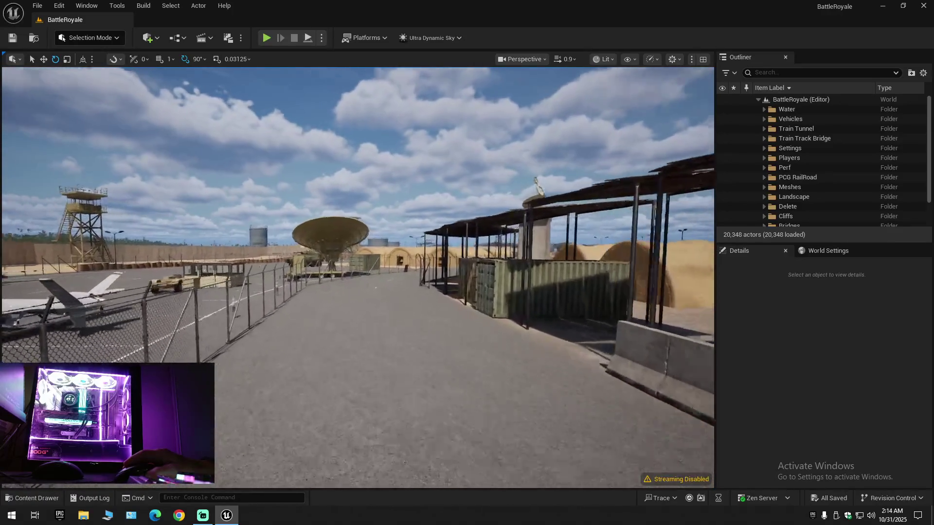
pyautogui.press('w')
pyautogui.scroll(-1, 357, 277)
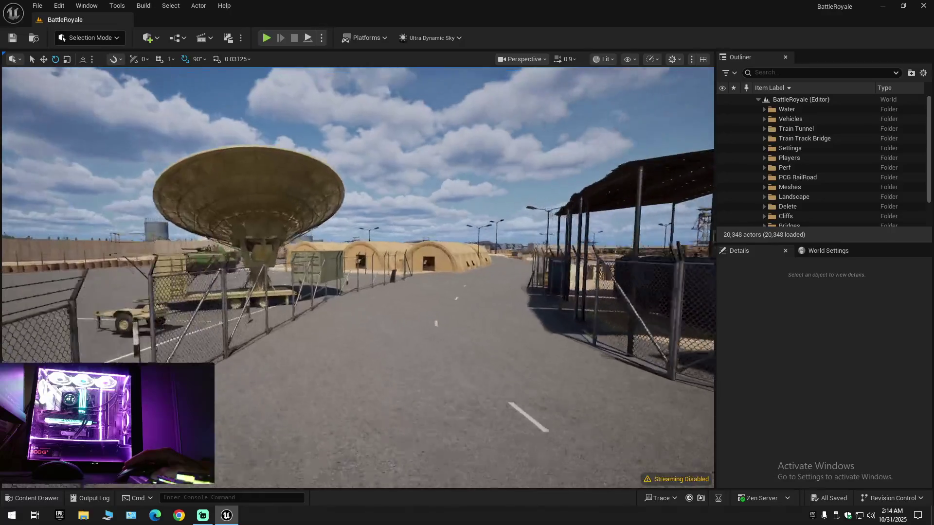
pyautogui.press('w')
pyautogui.scroll(1, 358, 277)
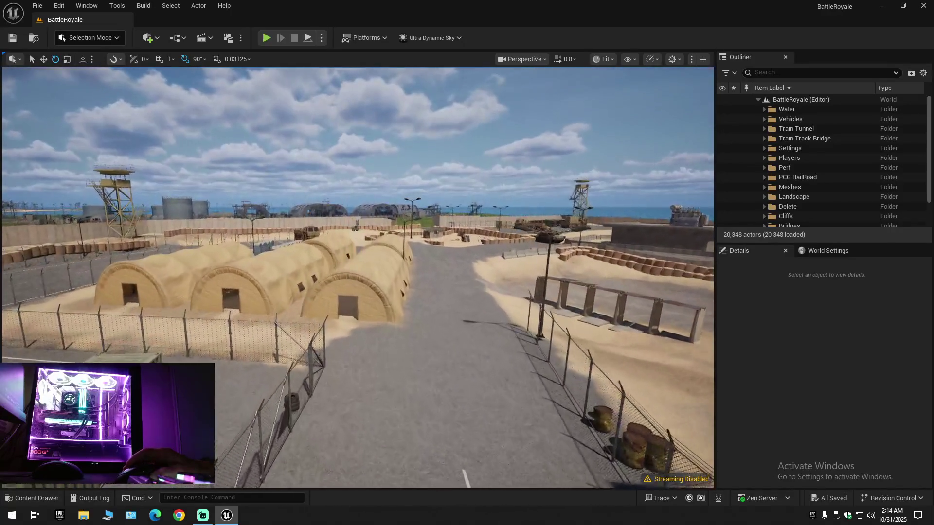
pyautogui.press('w')
pyautogui.scroll(1, 357, 277)
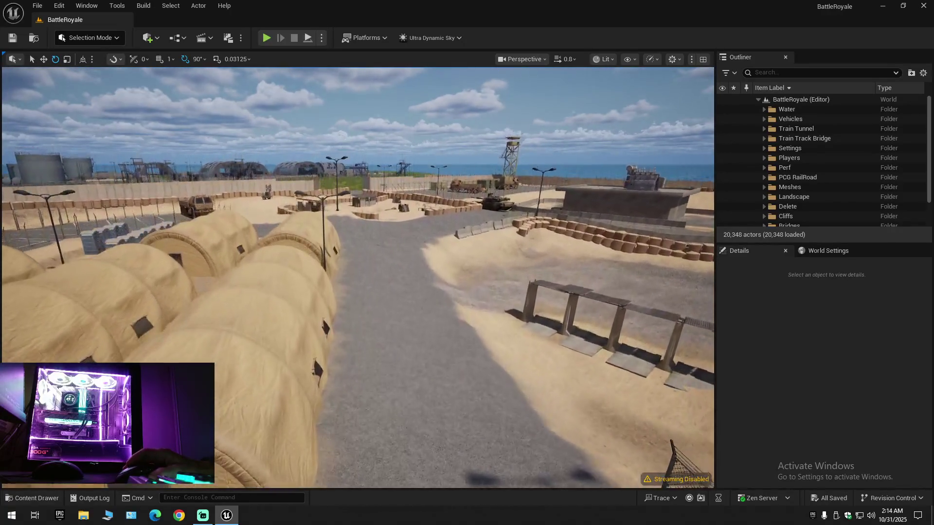
pyautogui.press('w')
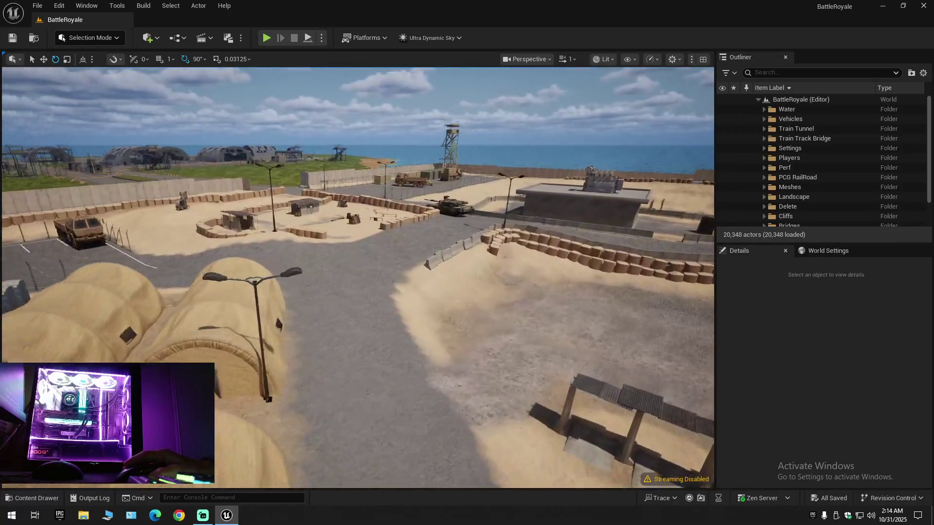
pyautogui.press('w')
pyautogui.scroll(-2, 358, 278)
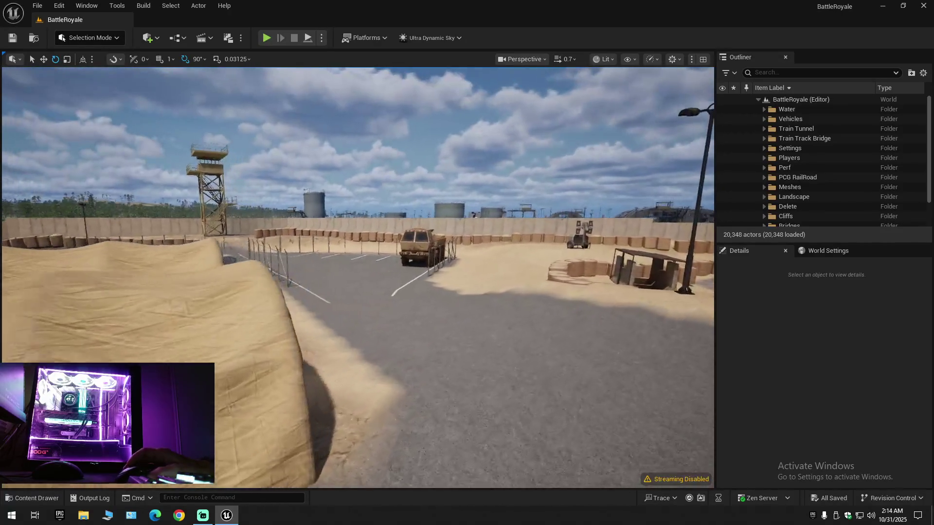
pyautogui.press('w')
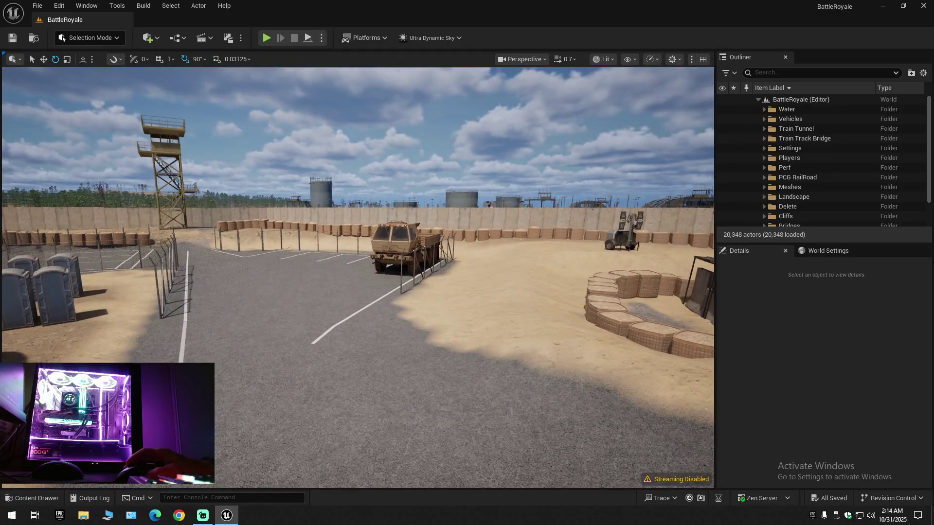
pyautogui.press('w')
pyautogui.press('w')
pyautogui.scroll(1, 357, 277)
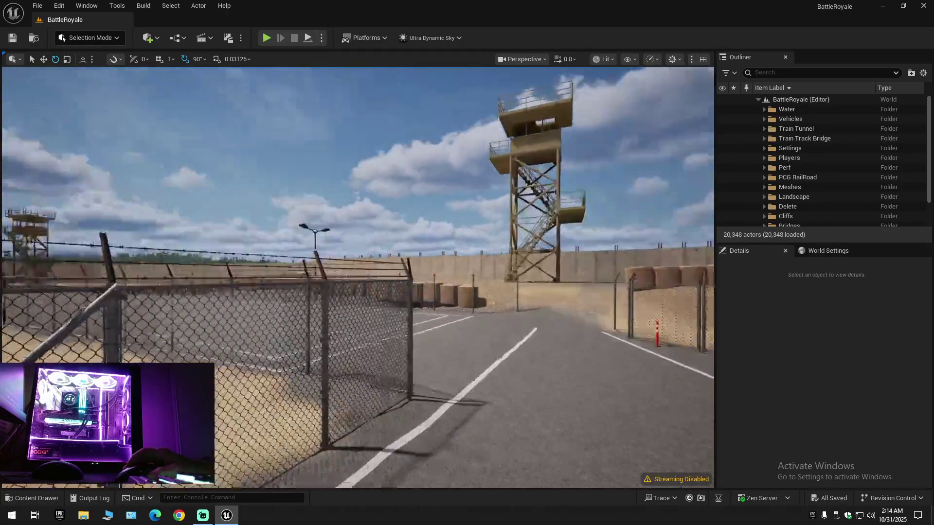
pyautogui.press('w')
pyautogui.scroll(1, 357, 277)
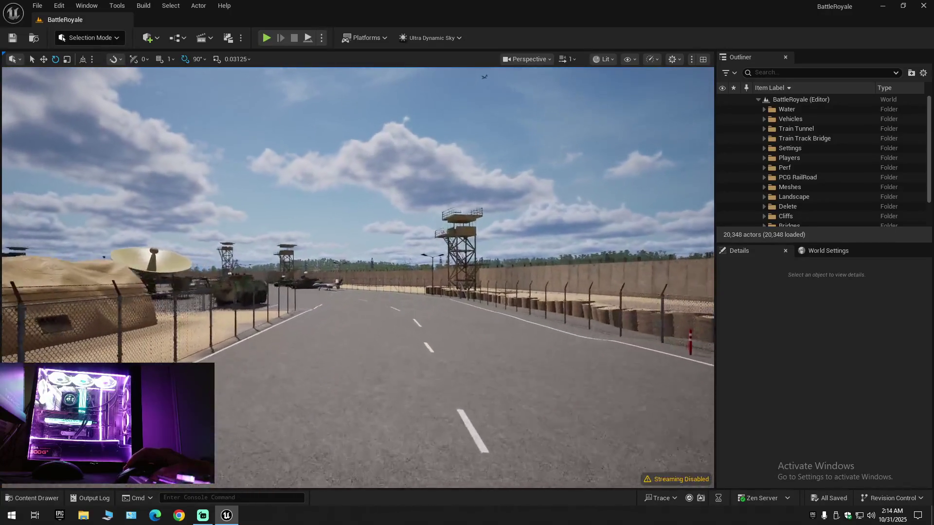
pyautogui.press('w')
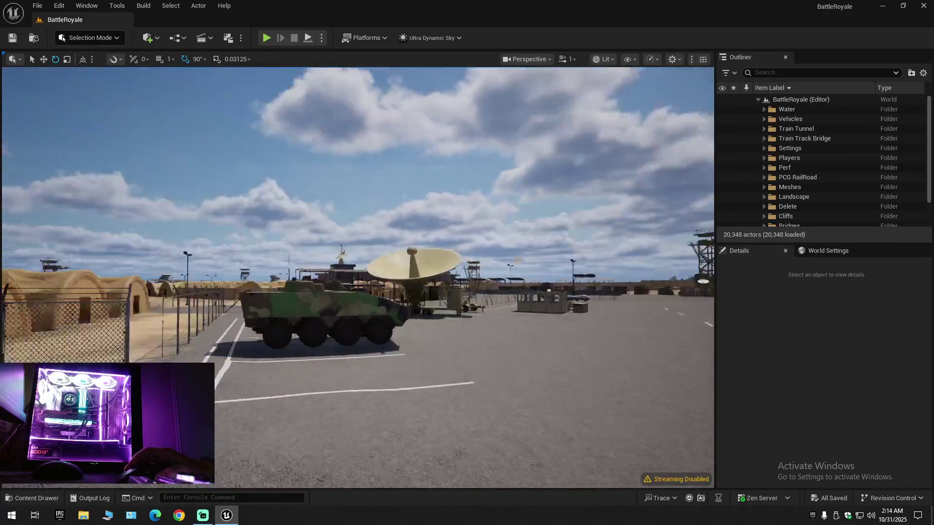
pyautogui.press('w')
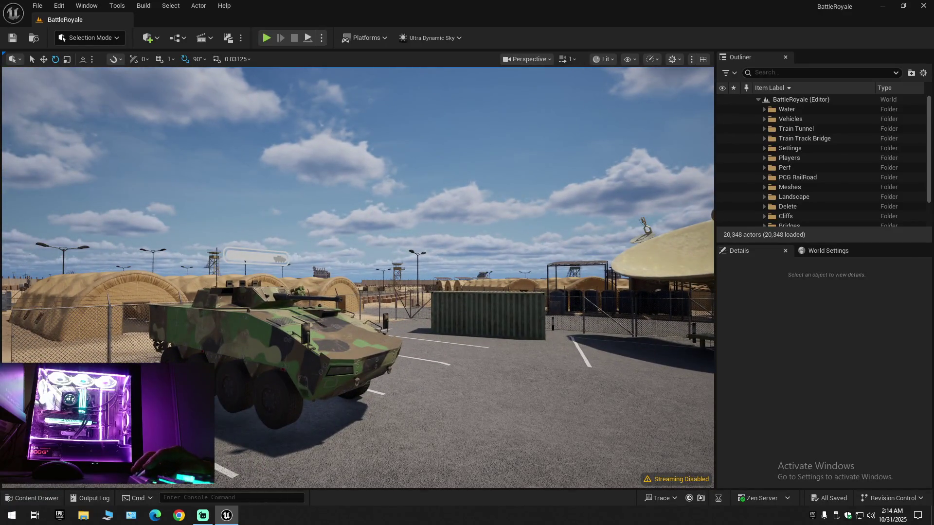
pyautogui.click(273, 340)
pyautogui.press('s')
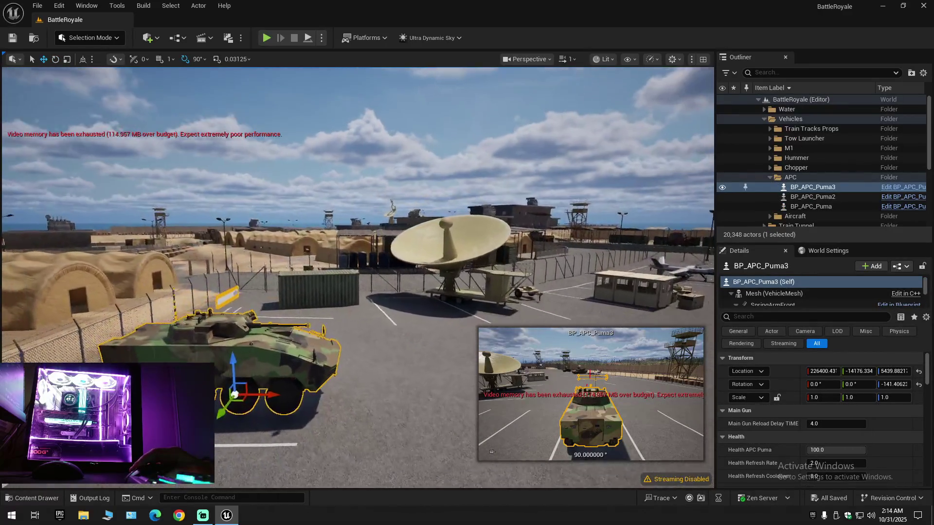
pyautogui.press('Right')
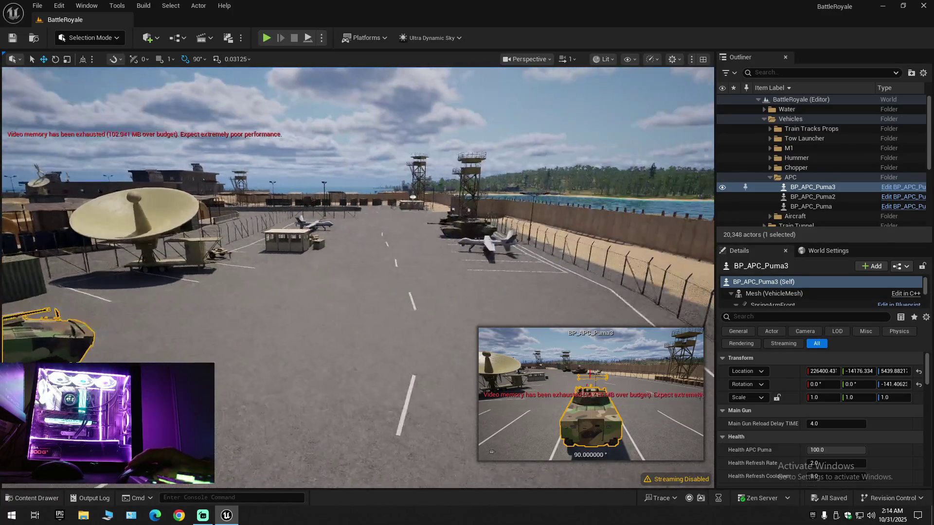
pyautogui.click(454, 236)
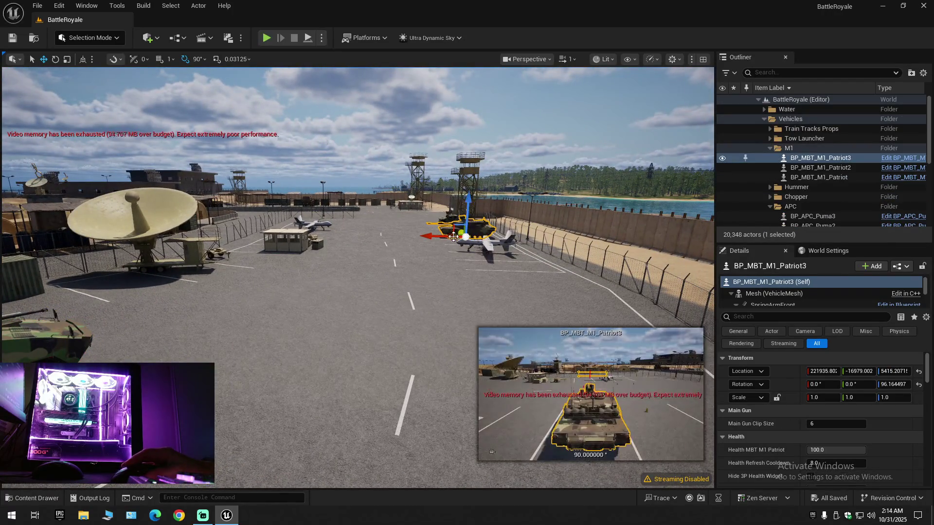
pyautogui.scroll(1, 454, 236)
pyautogui.press('e')
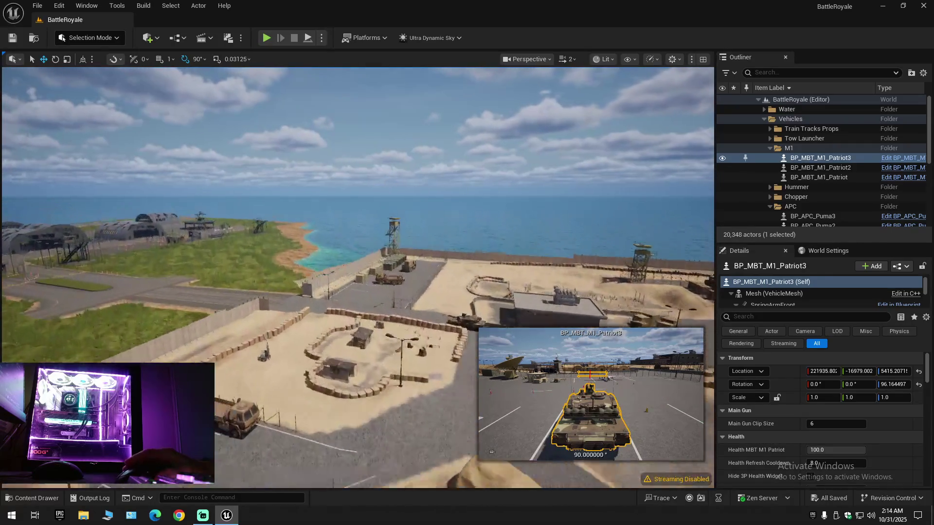
pyautogui.press('w')
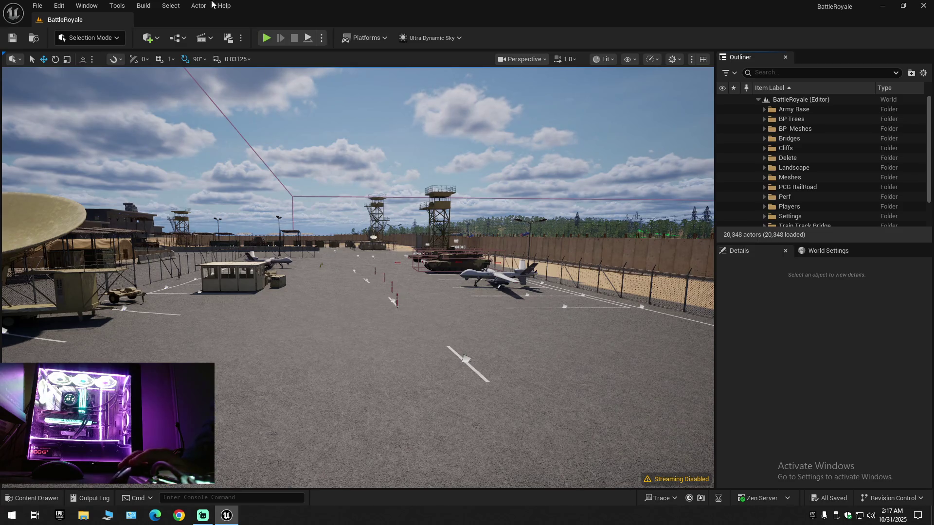
# - Select the APC BP_APC_Puma3, collapse all Outliner folders, and clear the selection
pyautogui.moveTo(348, 128)
pyautogui.mouseDown()
pyautogui.moveTo(321, 128)
pyautogui.moveTo(350, 128)
pyautogui.mouseUp()
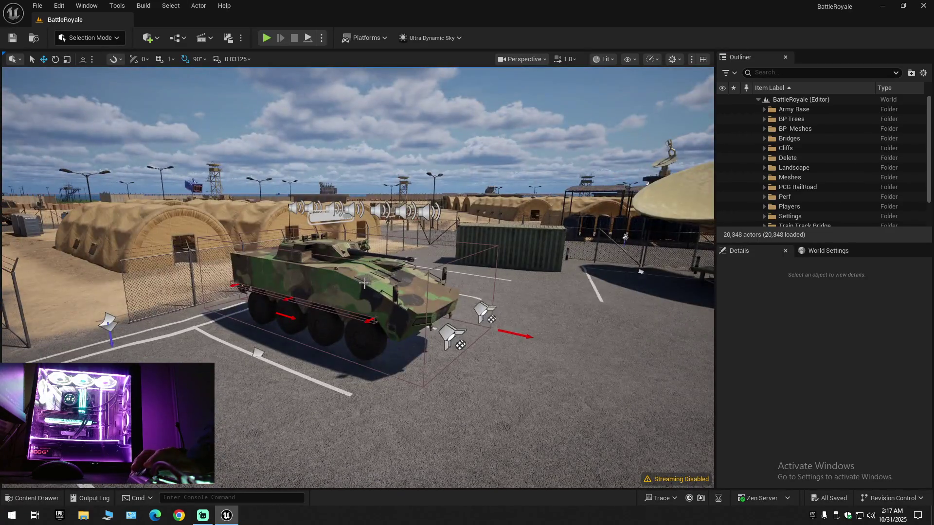
pyautogui.click(364, 283)
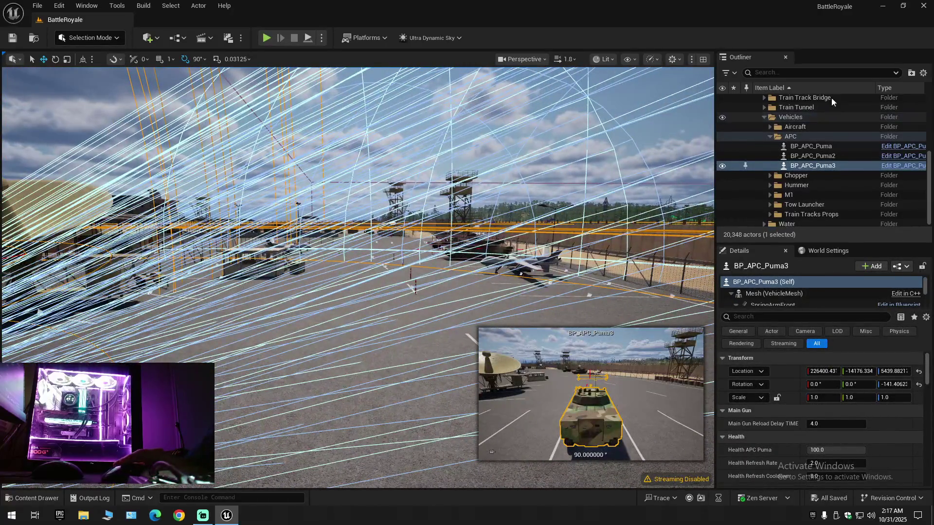
pyautogui.click(923, 73)
pyautogui.click(866, 122)
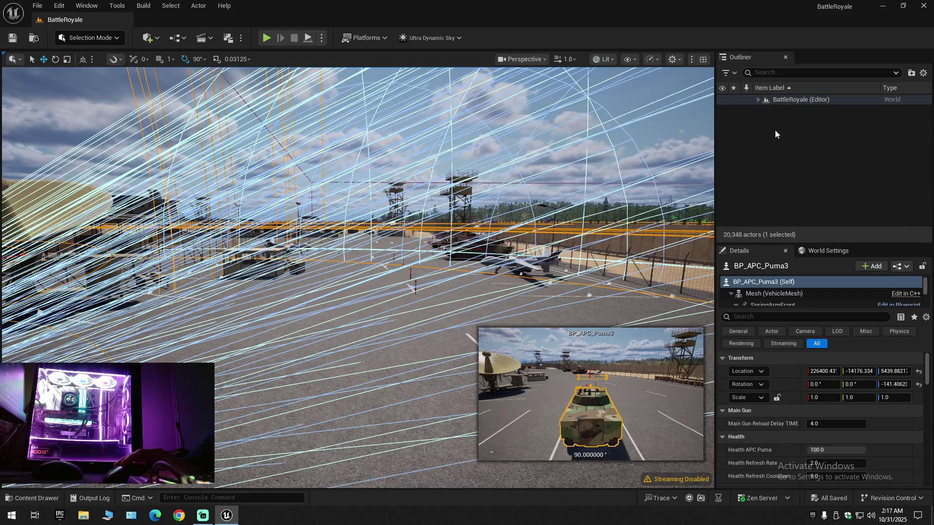
pyautogui.press('Escape')
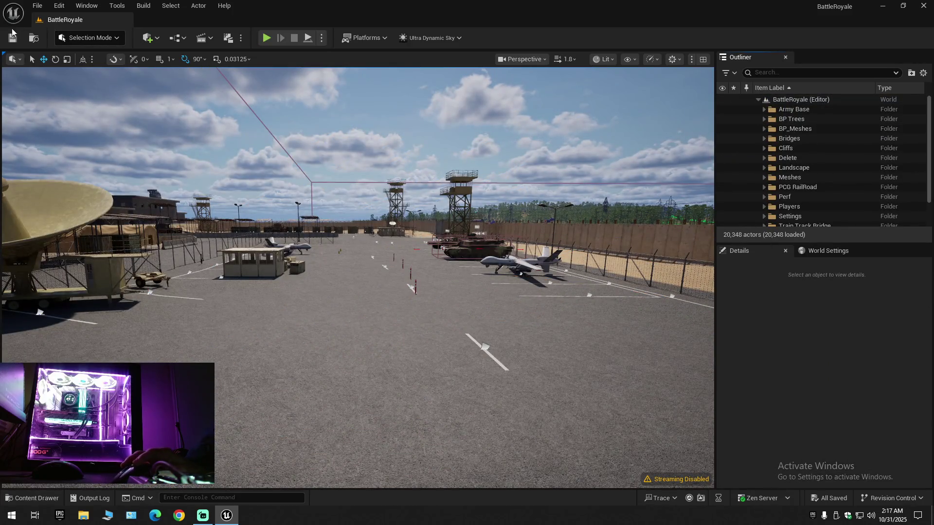
# - Save the current level and look over the File menu's save options
pyautogui.click(14, 42)
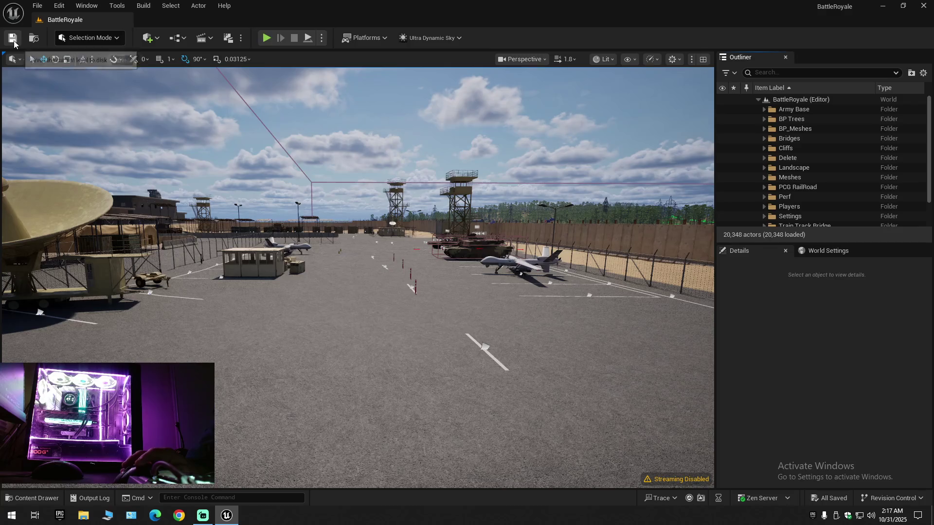
pyautogui.click(37, 5)
pyautogui.click(58, 125)
pyautogui.click(38, 5)
pyautogui.click(61, 144)
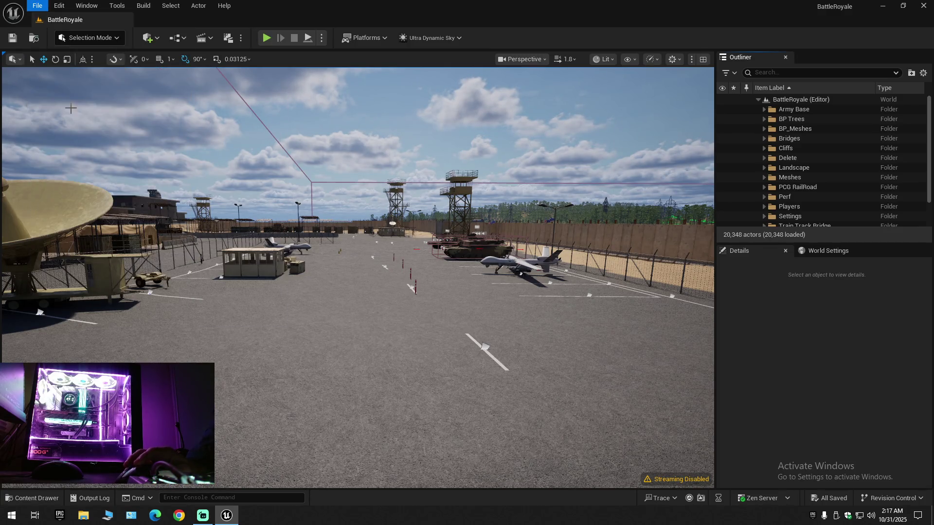
# - Save the level as BattleRoyale in Maps, replacing the existing copy
pyautogui.click(37, 5)
pyautogui.click(83, 135)
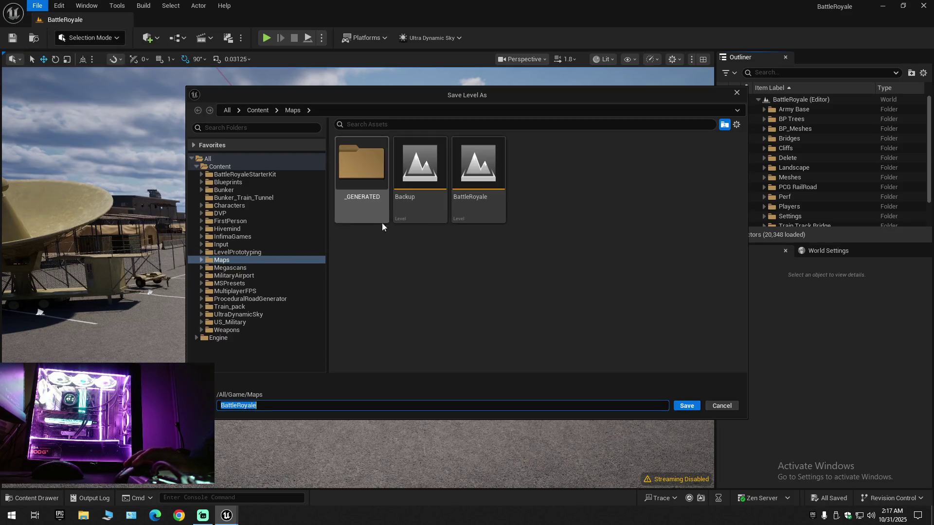
pyautogui.doubleClick(464, 209)
pyautogui.click(482, 274)
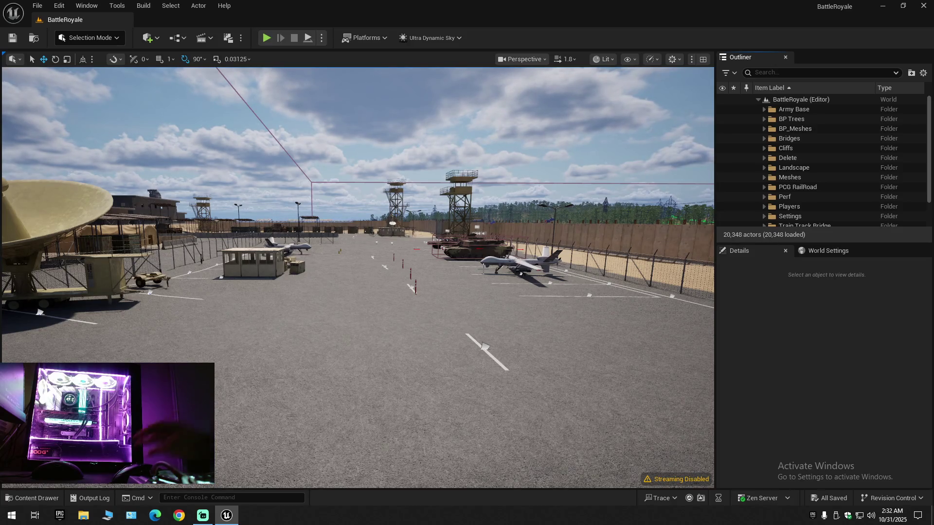
# - Select the BP_MBT_M1_Patriot3 tank in the viewport
pyautogui.click(466, 274)
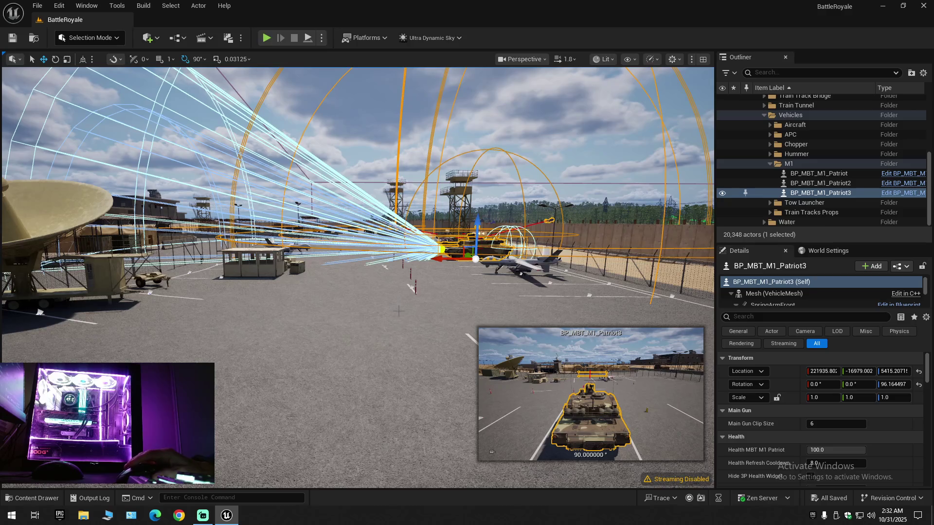
pyautogui.scroll(3, 407, 307)
pyautogui.scroll(5, 407, 306)
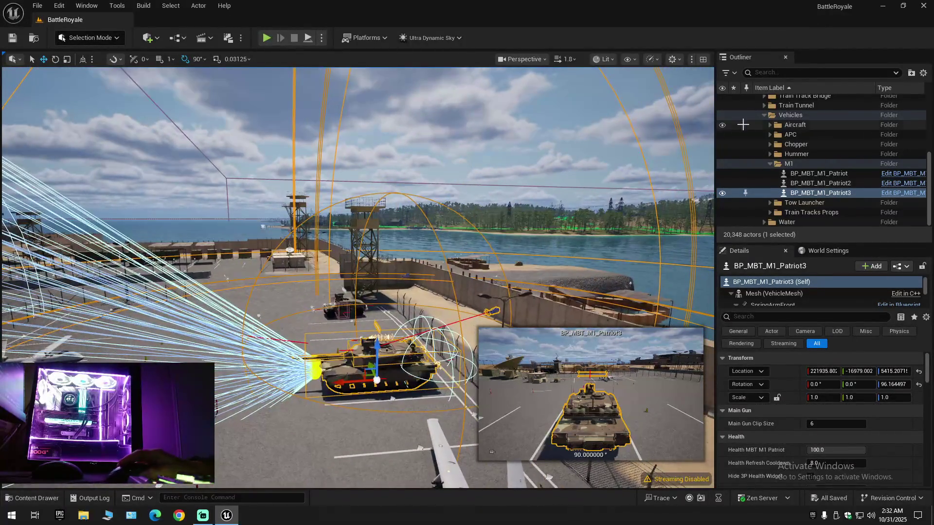
pyautogui.click(923, 73)
pyautogui.click(829, 121)
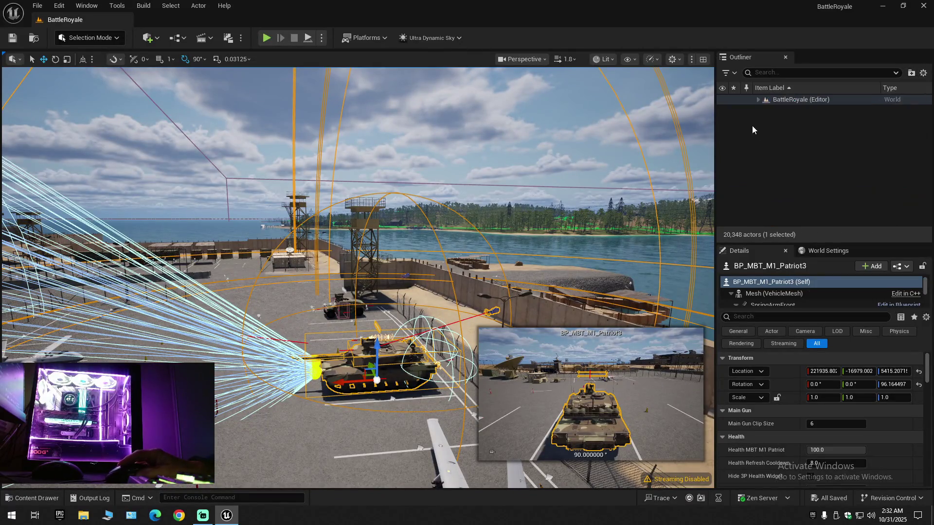
pyautogui.doubleClick(754, 101)
pyautogui.scroll(-2, 357, 277)
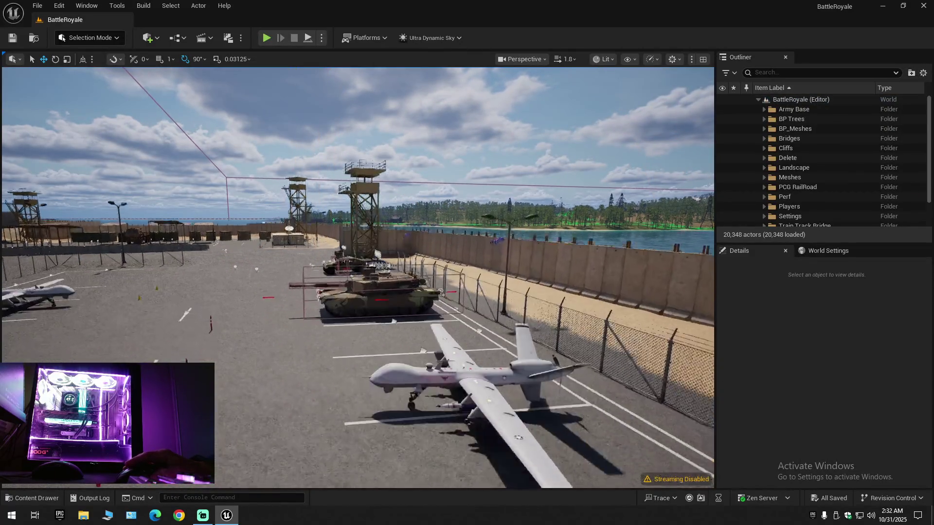
pyautogui.press('w')
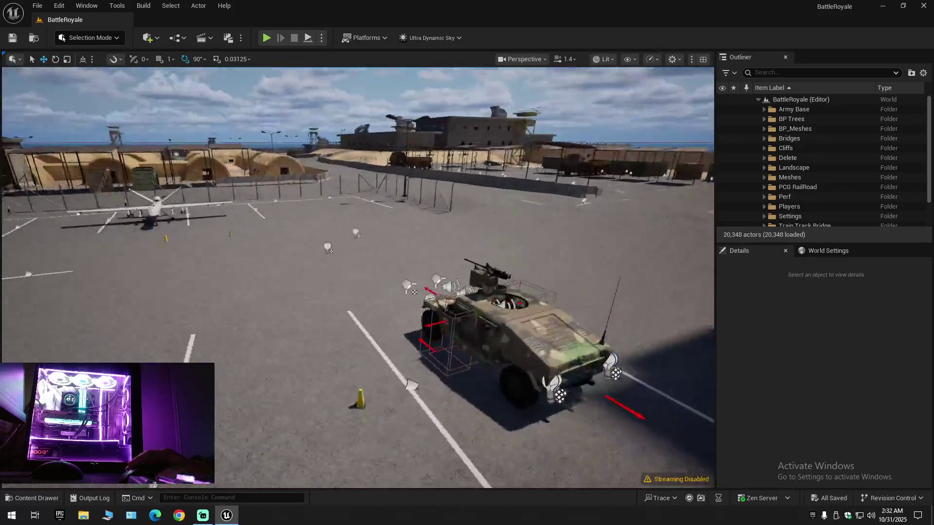
pyautogui.scroll(-1, 357, 277)
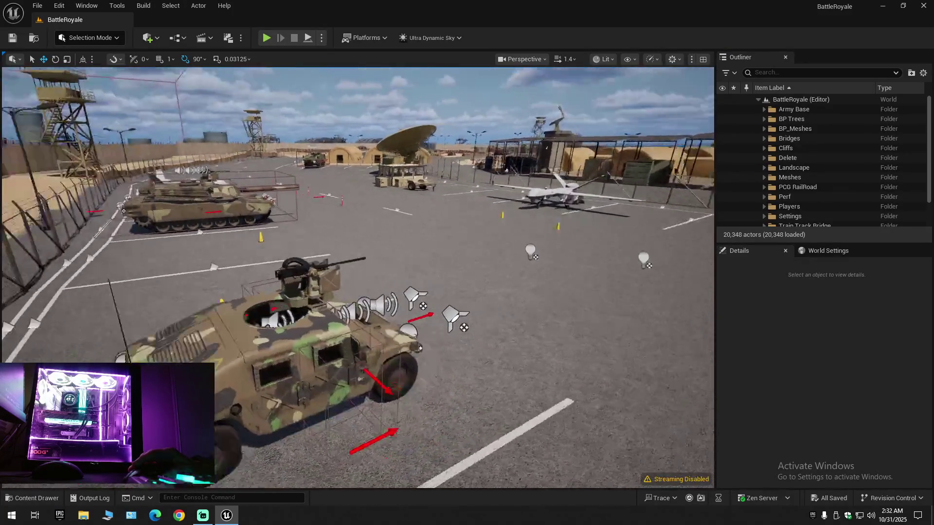
pyautogui.press('w')
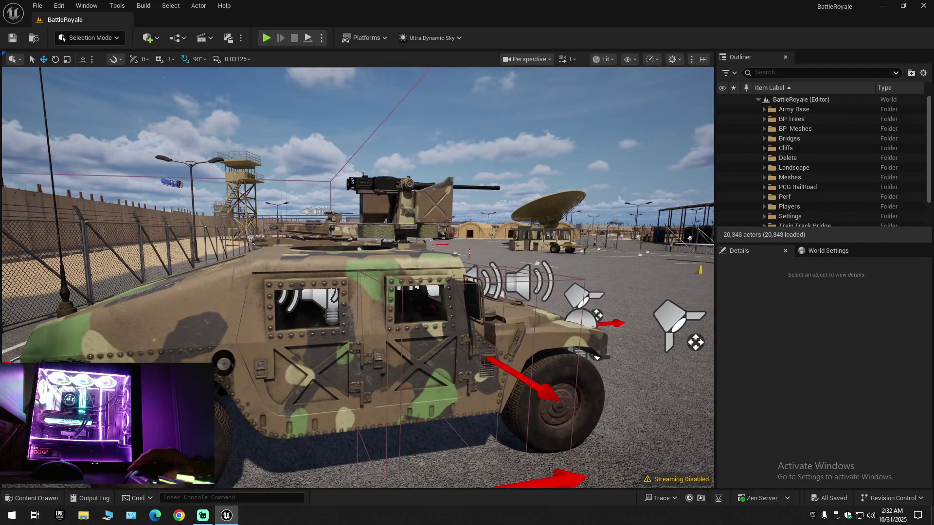
pyautogui.press('e')
pyautogui.press('w')
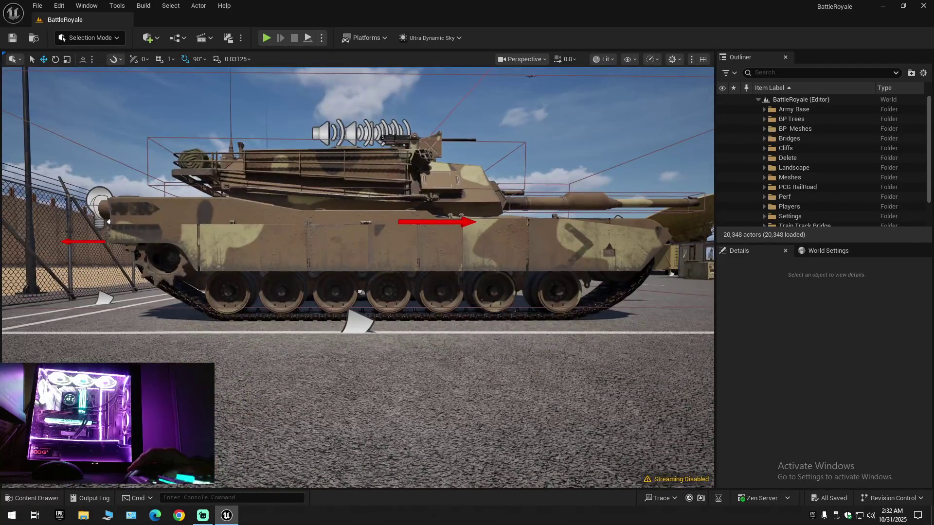
pyautogui.press('e')
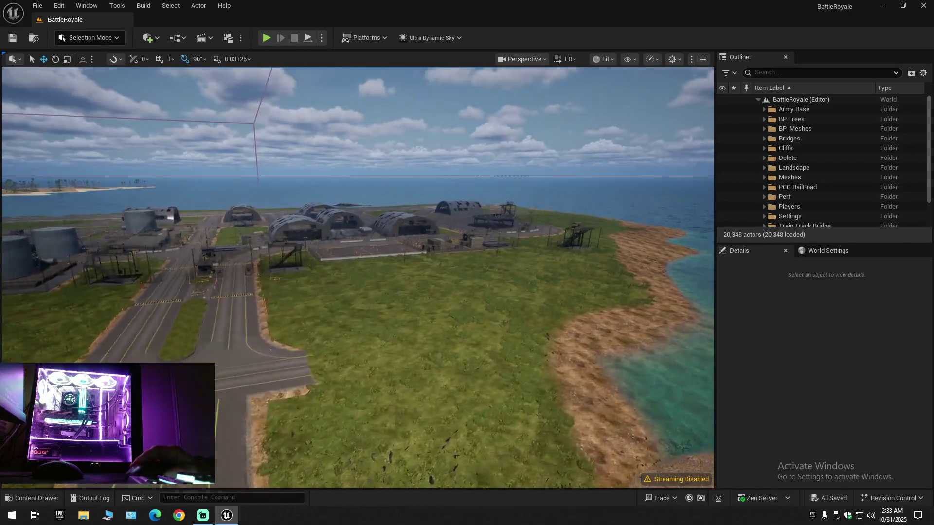
# - Select the Showreel_Scene level instance and choose Edit Showreel_Scene from its context menu
pyautogui.scroll(2, 357, 277)
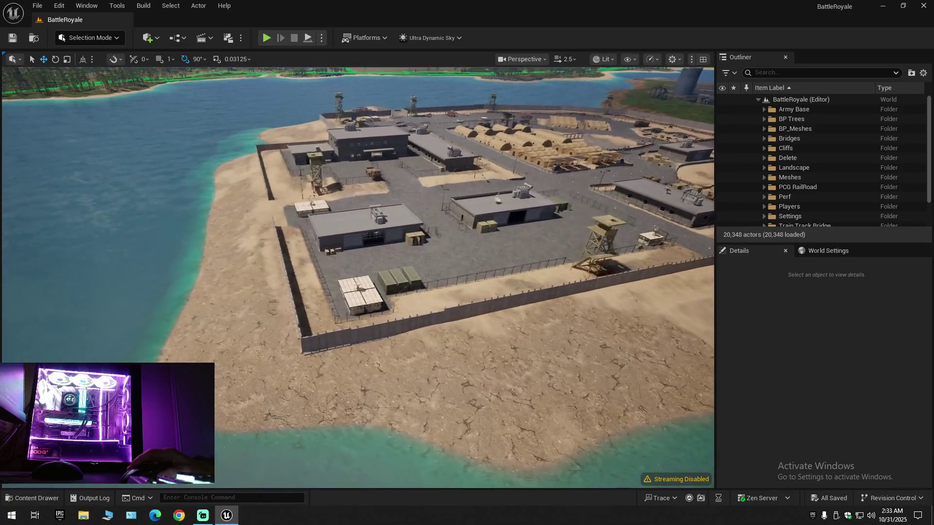
pyautogui.click(506, 209)
pyautogui.rightClick(488, 155)
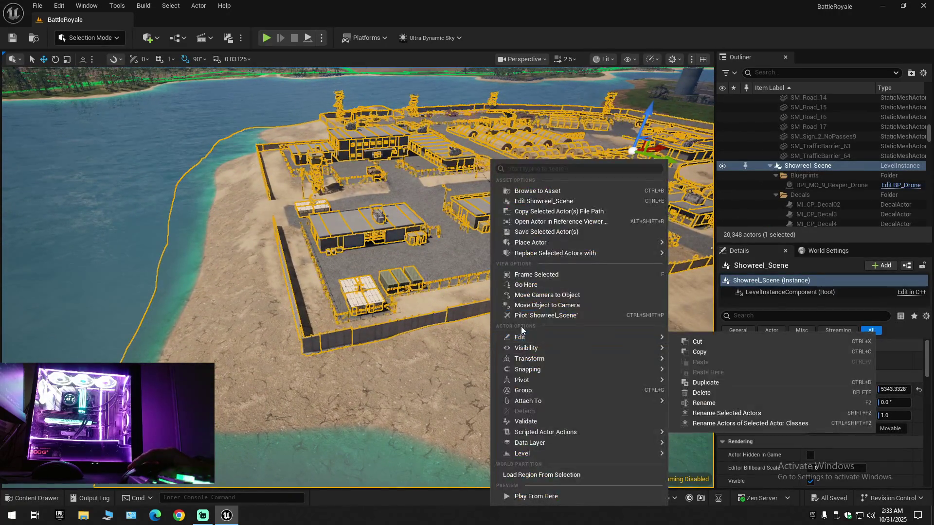
pyautogui.click(560, 204)
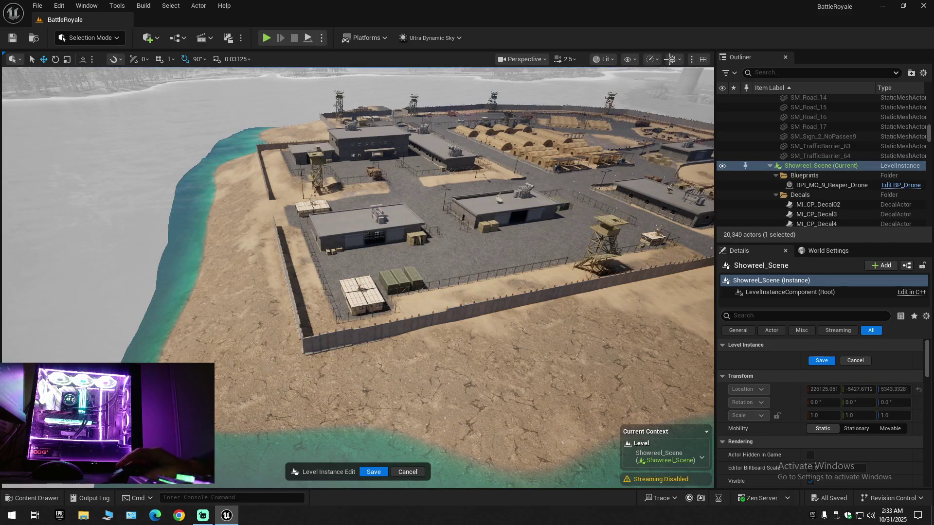
# - Collapse the Outliner hierarchy and clear the selection to list the world's folders
pyautogui.click(923, 72)
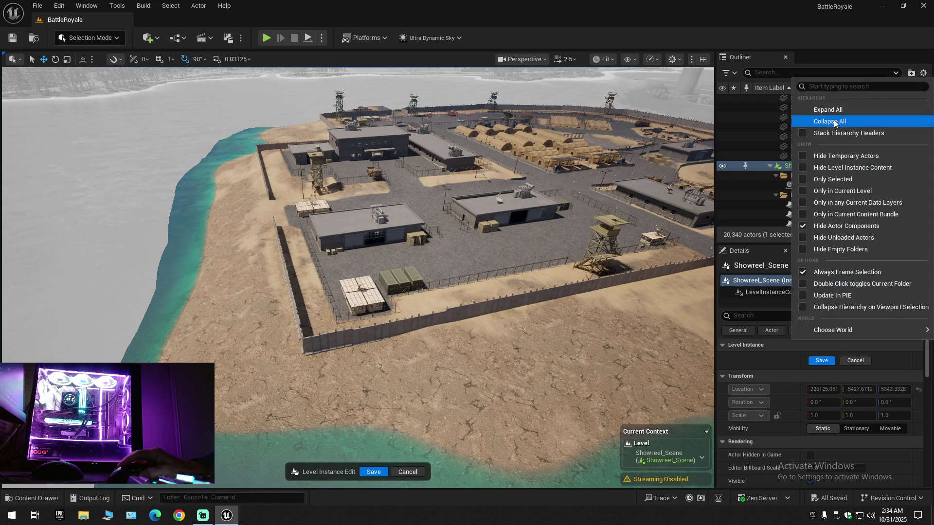
pyautogui.click(808, 118)
pyautogui.click(758, 100)
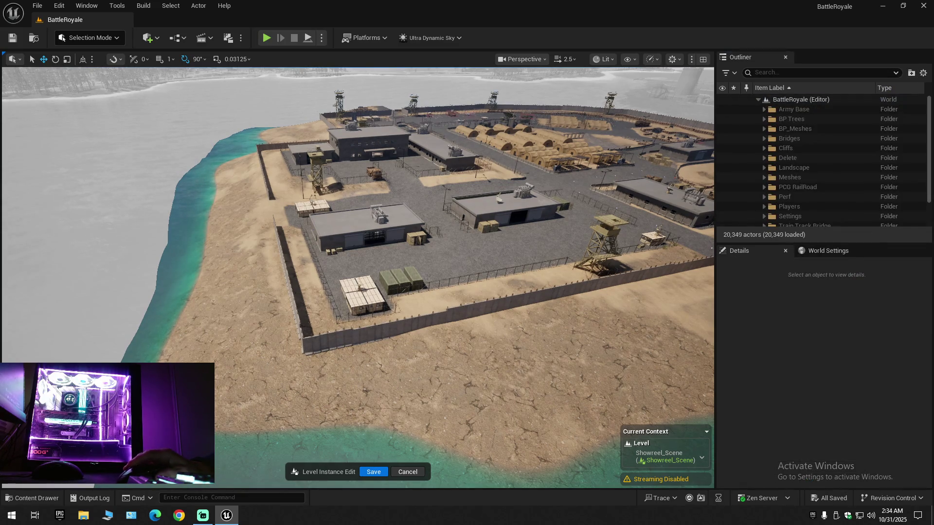
pyautogui.scroll(-2, 358, 277)
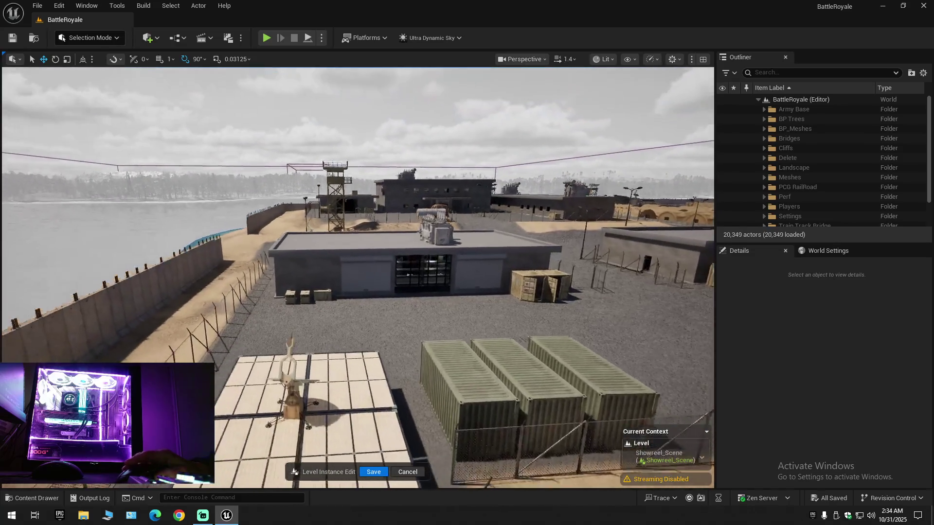
pyautogui.scroll(-1, 358, 277)
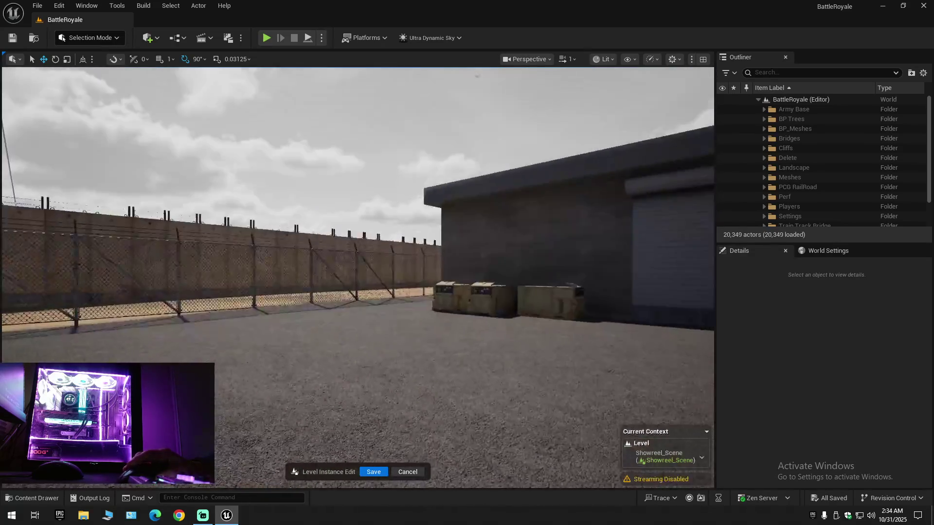
pyautogui.scroll(-1, 358, 277)
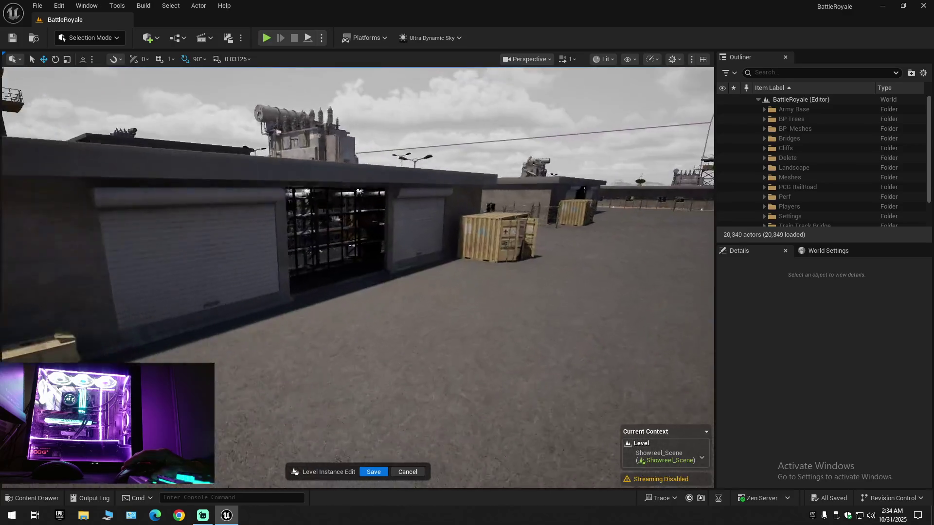
# - Fly into the building and select the floor piece SM_FFloorMiddle450x466
pyautogui.moveTo(358, 277)
pyautogui.mouseDown()
pyautogui.moveTo(355, 234)
pyautogui.moveTo(326, 226)
pyautogui.mouseUp()
pyautogui.scroll(1, 357, 277)
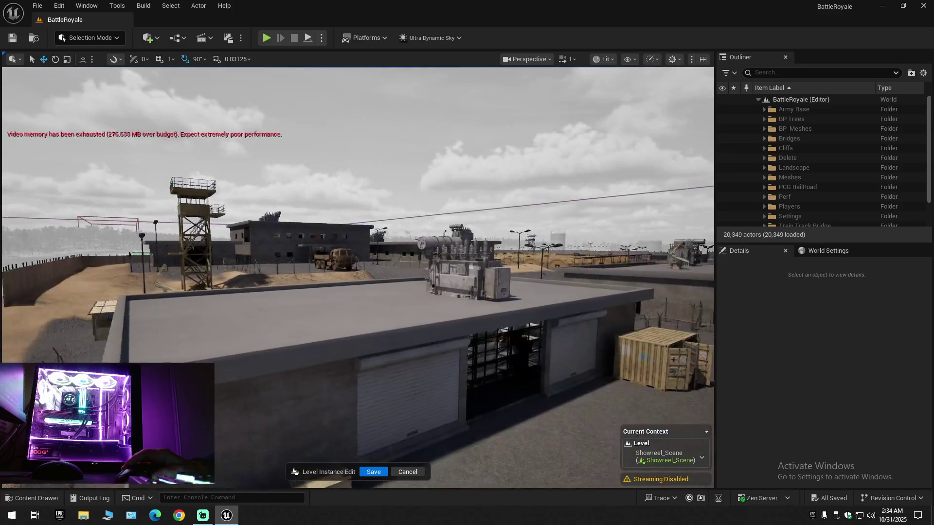
pyautogui.moveTo(357, 277)
pyautogui.mouseDown()
pyautogui.moveTo(364, 309)
pyautogui.moveTo(365, 292)
pyautogui.moveTo(380, 292)
pyautogui.moveTo(267, 292)
pyautogui.mouseUp()
pyautogui.scroll(1, 357, 277)
pyautogui.scroll(-1, 357, 277)
pyautogui.scroll(-2, 357, 277)
pyautogui.scroll(-1, 363, 292)
pyautogui.scroll(1, 284, 292)
pyautogui.scroll(3, 284, 292)
pyautogui.scroll(-2, 277, 291)
pyautogui.click(277, 292)
# - Move into the dark locker room and select the locker door SM_LockerDoor31
pyautogui.scroll(1, 277, 292)
pyautogui.scroll(-1, 268, 292)
pyautogui.scroll(-1, 268, 292)
pyautogui.scroll(-1, 267, 292)
pyautogui.moveTo(337, 262); pyautogui.dragTo(337, 261)
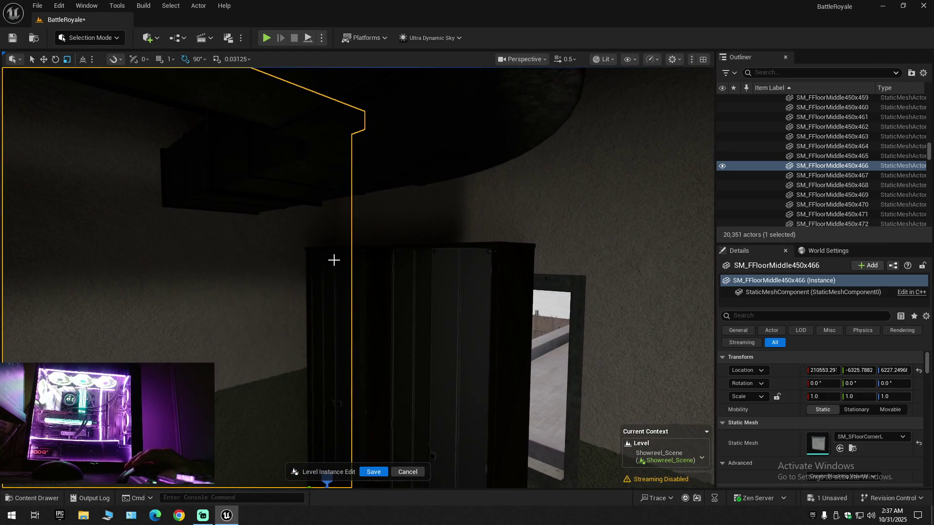
pyautogui.click(336, 265)
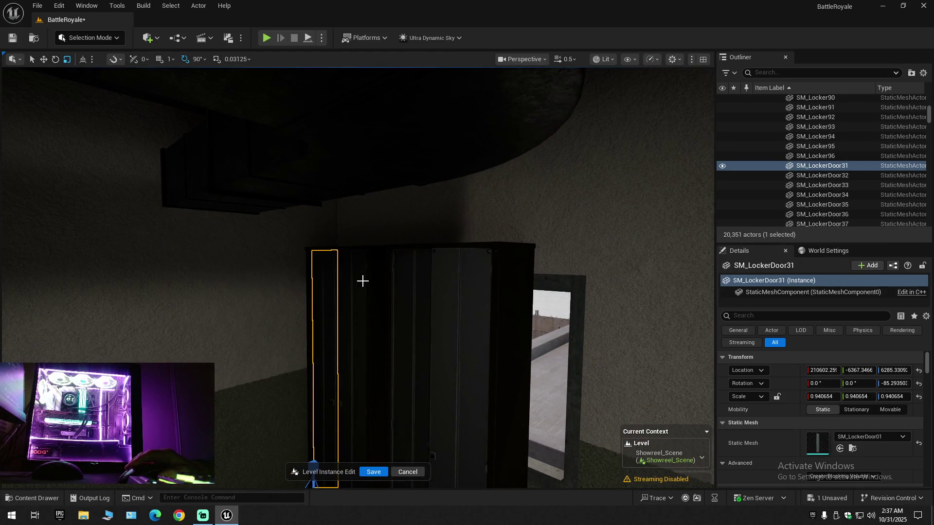
pyautogui.click(150, 38)
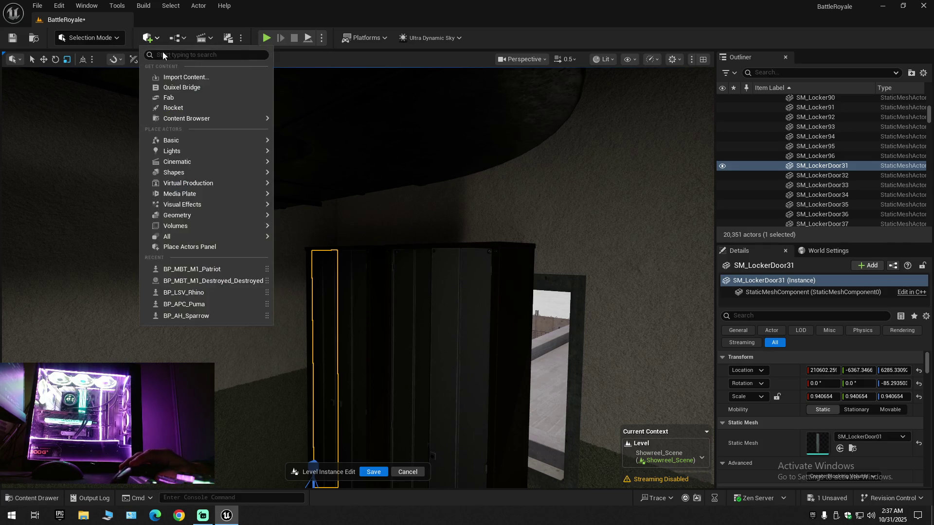
# - Add a Rect Light and move it over toward the lockers and framed map
pyautogui.moveTo(194, 154)
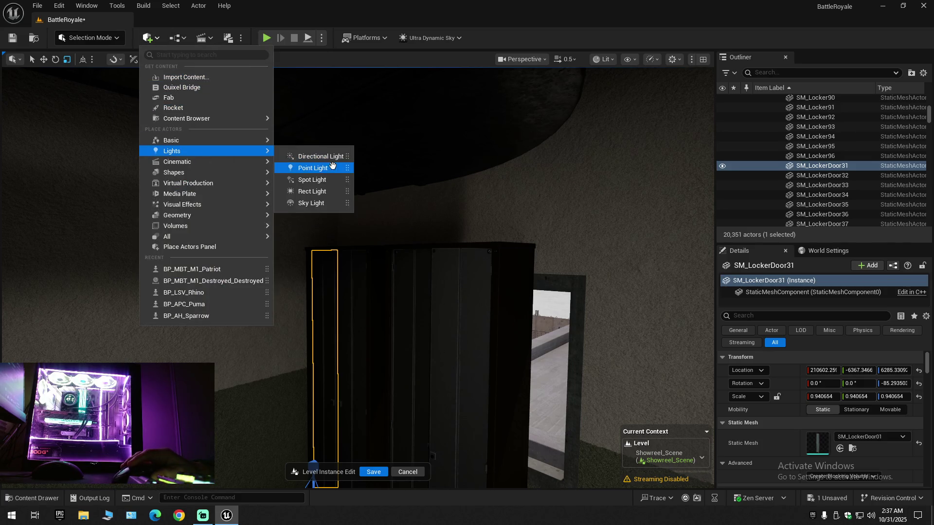
pyautogui.click(327, 191)
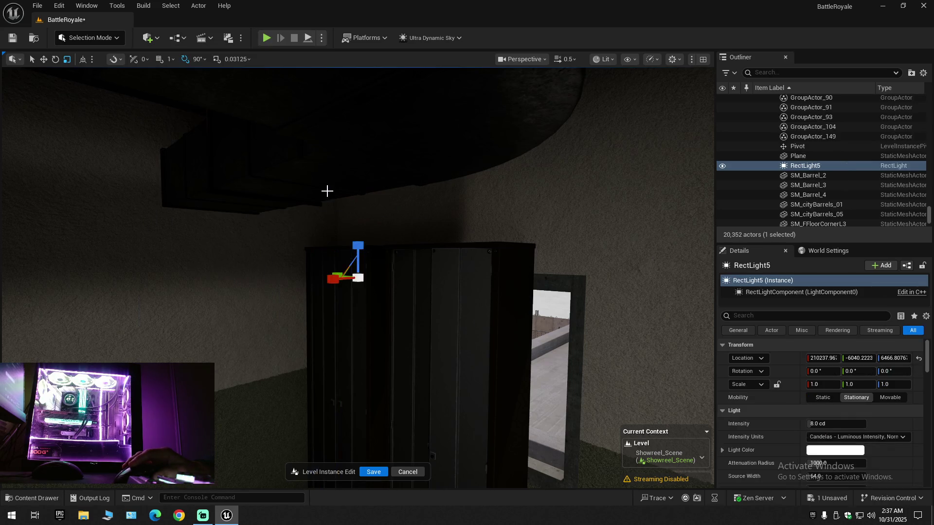
pyautogui.moveTo(340, 276); pyautogui.dragTo(238, 311)
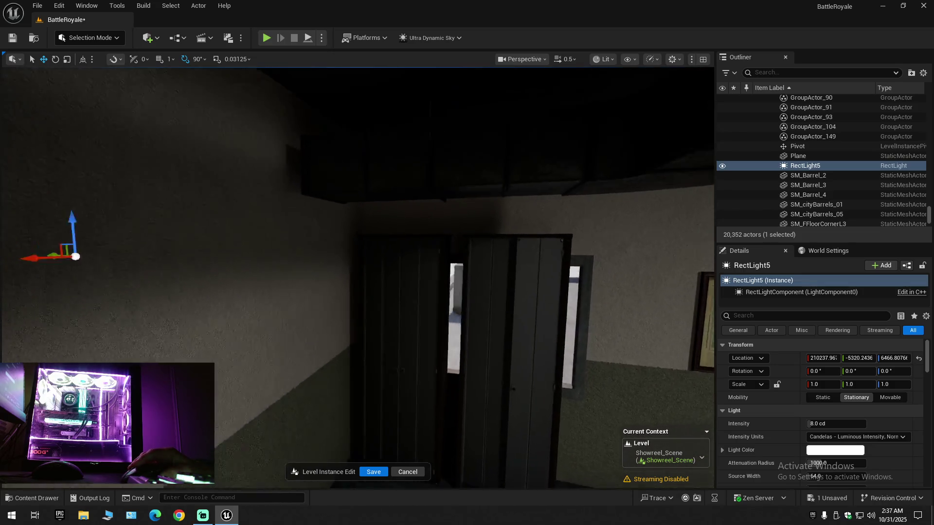
pyautogui.moveTo(131, 261); pyautogui.dragTo(457, 302)
pyautogui.moveTo(511, 275); pyautogui.dragTo(516, 318)
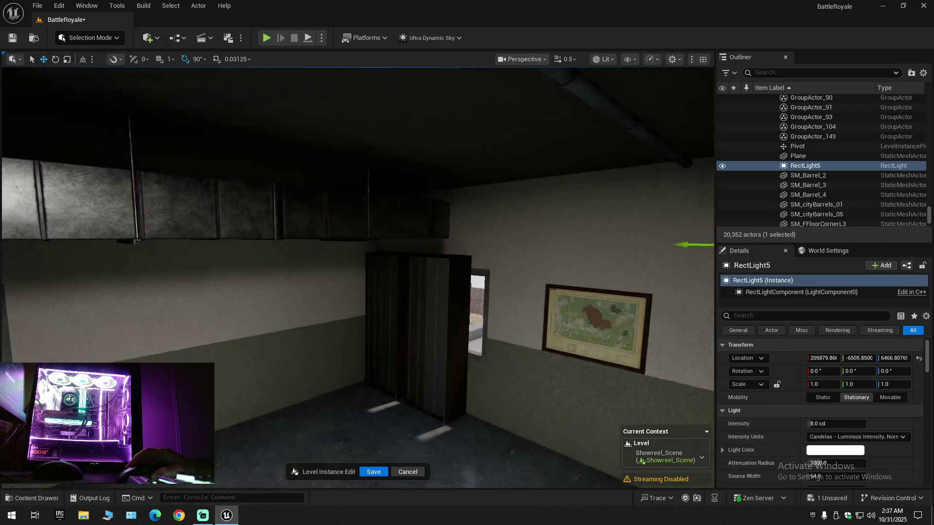
pyautogui.moveTo(642, 244)
pyautogui.mouseDown()
pyautogui.moveTo(473, 335)
pyautogui.moveTo(535, 321)
pyautogui.moveTo(635, 326)
pyautogui.moveTo(433, 341)
pyautogui.moveTo(292, 369)
pyautogui.moveTo(465, 338)
pyautogui.moveTo(418, 348)
pyautogui.mouseUp()
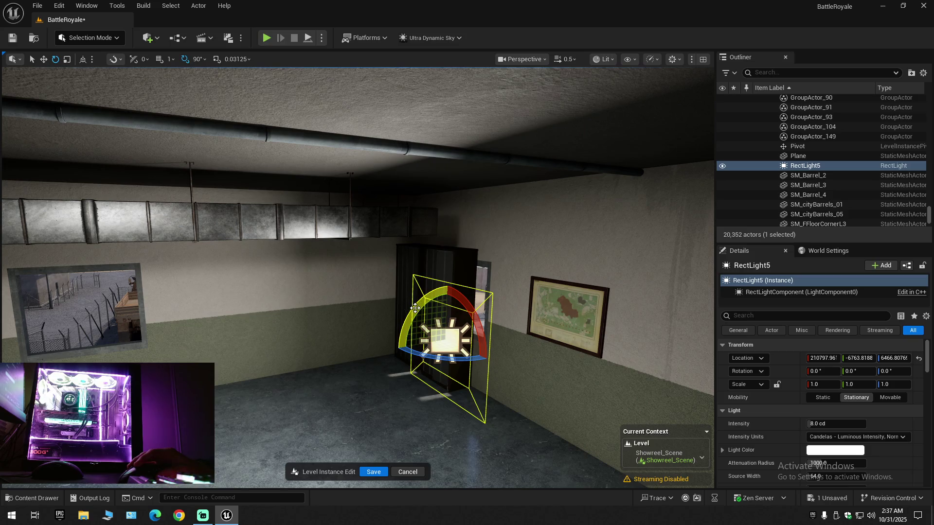
# - Rotate the rect light -90° to face down and raise it to the ceiling
pyautogui.moveTo(411, 313)
pyautogui.mouseDown()
pyautogui.moveTo(418, 365)
pyautogui.moveTo(460, 309)
pyautogui.mouseUp()
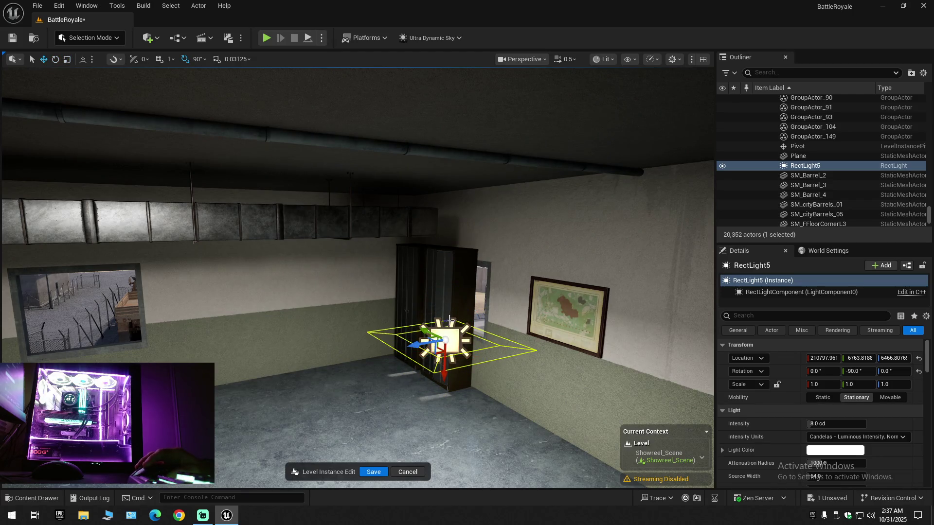
pyautogui.moveTo(444, 368)
pyautogui.mouseDown()
pyautogui.moveTo(448, 223)
pyautogui.moveTo(463, 185)
pyautogui.mouseUp()
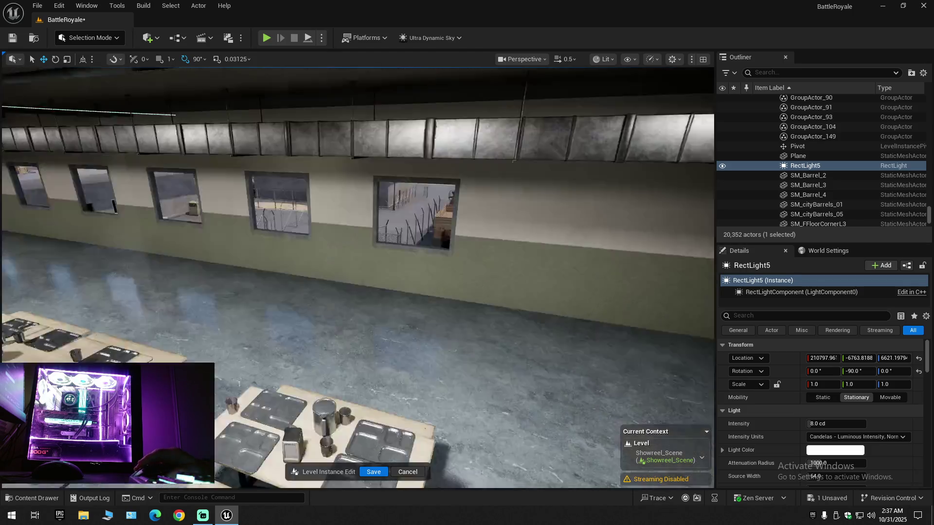
pyautogui.press('w')
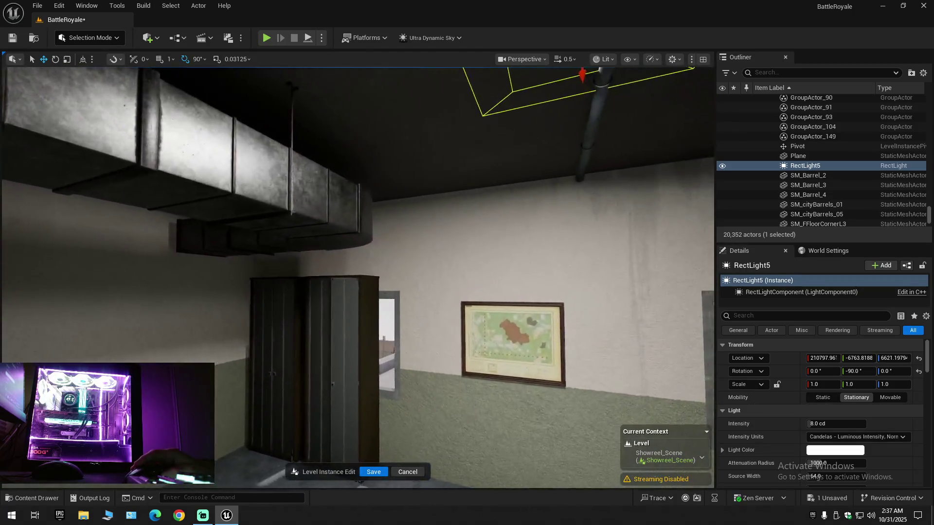
pyautogui.scroll(-2, 357, 278)
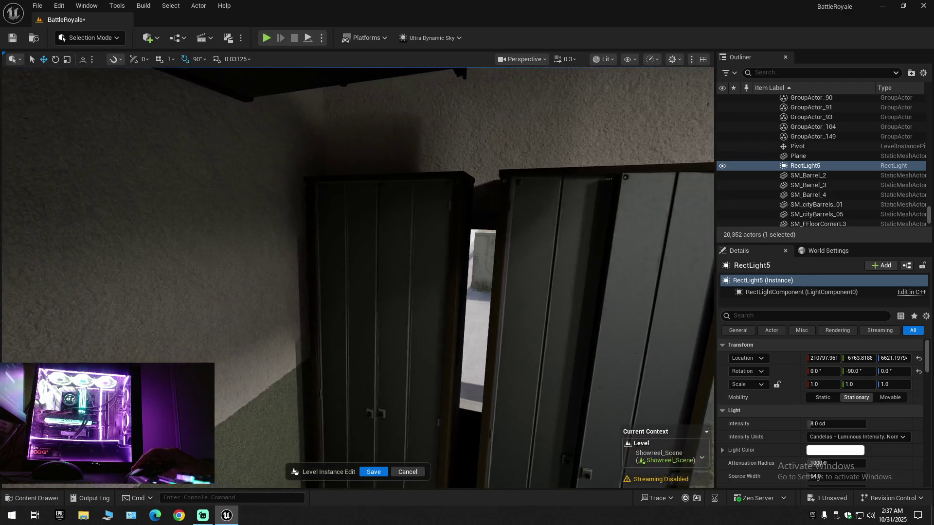
# - Select locker doors SM_LockerDoor31–34 together with locker bodies SM_Locker16 and SM_Locker17
pyautogui.click(339, 264)
pyautogui.keyDown('ctrl'); pyautogui.click(410, 266); pyautogui.keyUp('ctrl')
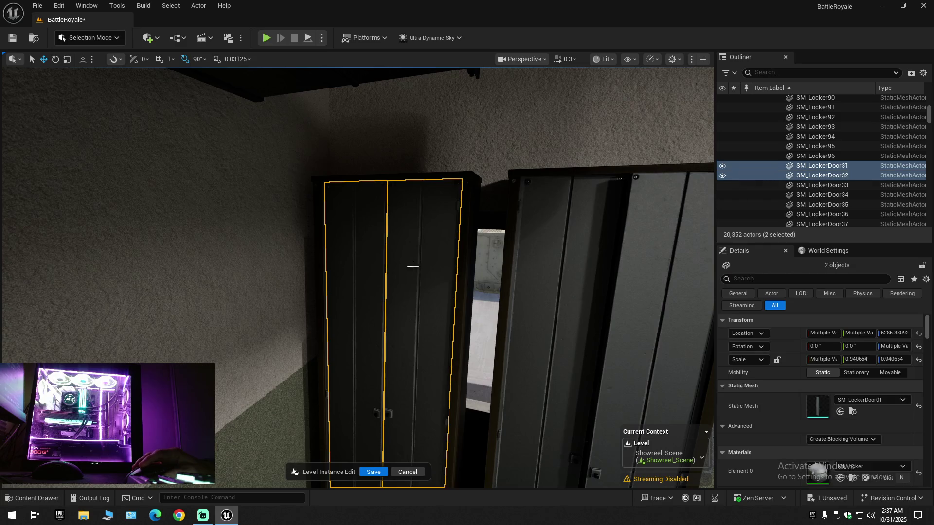
pyautogui.keyDown('ctrl'); pyautogui.click(561, 249); pyautogui.keyUp('ctrl')
pyautogui.keyDown('ctrl'); pyautogui.click(652, 261); pyautogui.keyUp('ctrl')
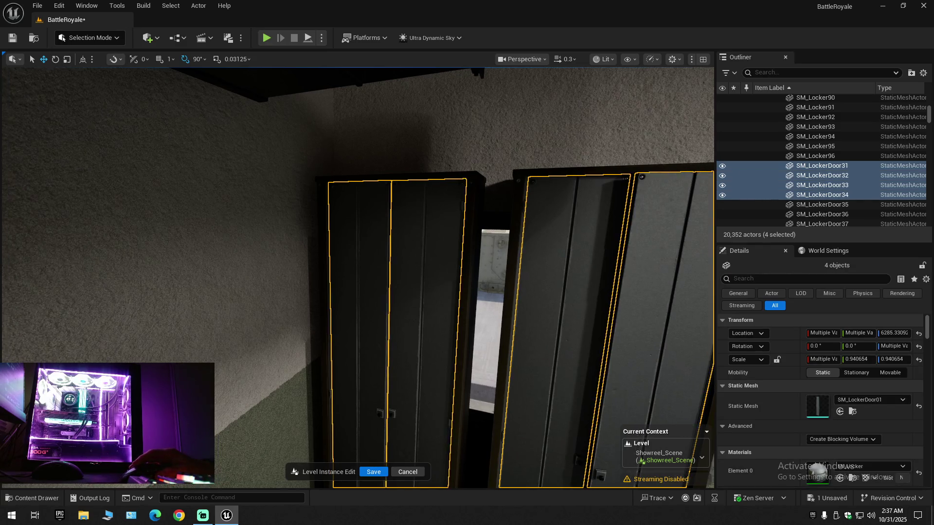
pyautogui.scroll(2, 357, 277)
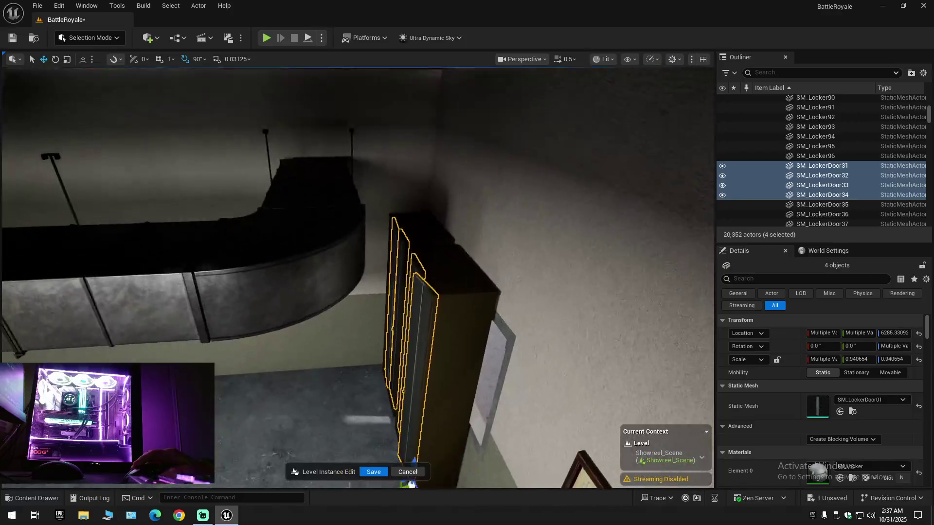
pyautogui.keyDown('ctrl'); pyautogui.click(456, 246); pyautogui.keyUp('ctrl')
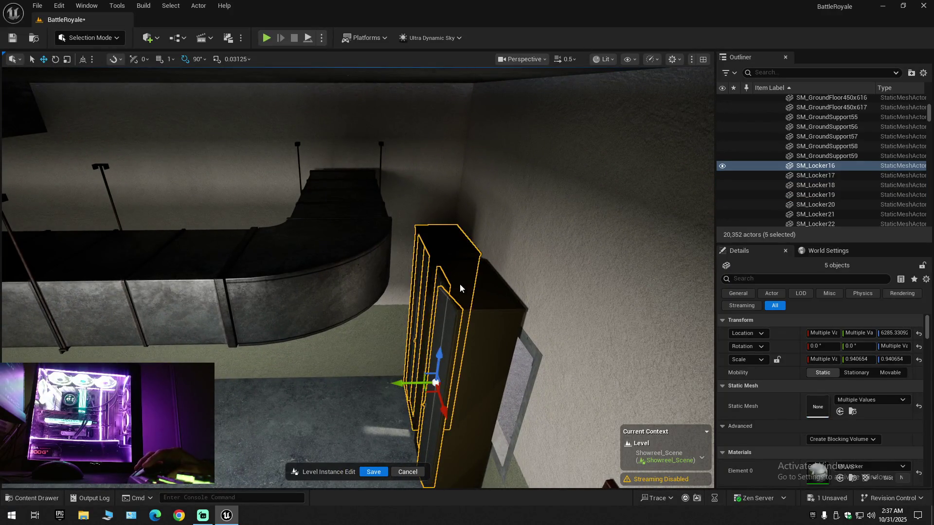
pyautogui.keyDown('ctrl'); pyautogui.click(489, 305); pyautogui.keyUp('ctrl')
# - Rotate the selected lockers and doors about 90° and slide them aside along Y, uncovering the storage room
pyautogui.moveTo(479, 338)
pyautogui.mouseDown()
pyautogui.moveTo(409, 323)
pyautogui.moveTo(464, 322)
pyautogui.moveTo(302, 335)
pyautogui.mouseUp()
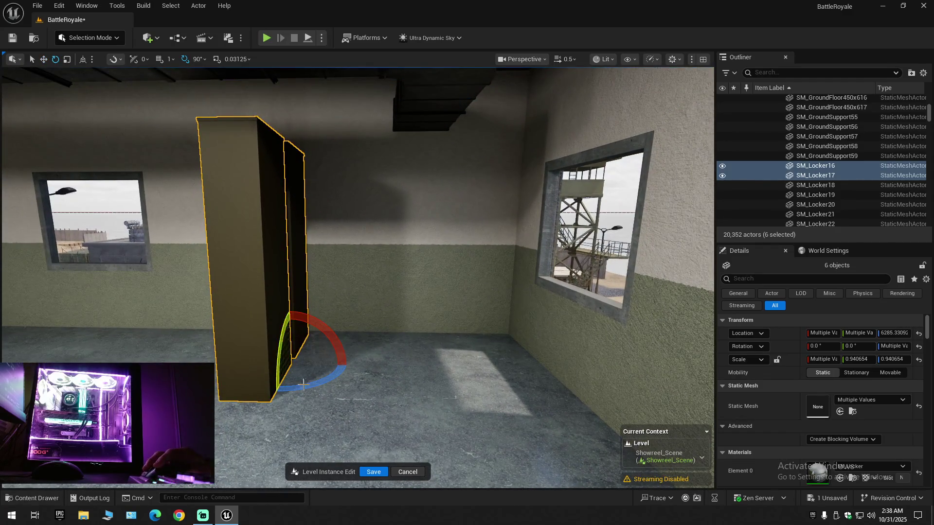
pyautogui.moveTo(276, 390); pyautogui.dragTo(317, 385)
pyautogui.moveTo(368, 368); pyautogui.dragTo(323, 373)
pyautogui.moveTo(239, 396)
pyautogui.mouseDown()
pyautogui.moveTo(474, 380)
pyautogui.moveTo(439, 377)
pyautogui.mouseUp()
pyautogui.scroll(-2, 472, 381)
pyautogui.moveTo(365, 372); pyautogui.dragTo(367, 372)
pyautogui.scroll(1, 436, 360)
pyautogui.moveTo(436, 360); pyautogui.dragTo(436, 360)
pyautogui.scroll(1, 436, 360)
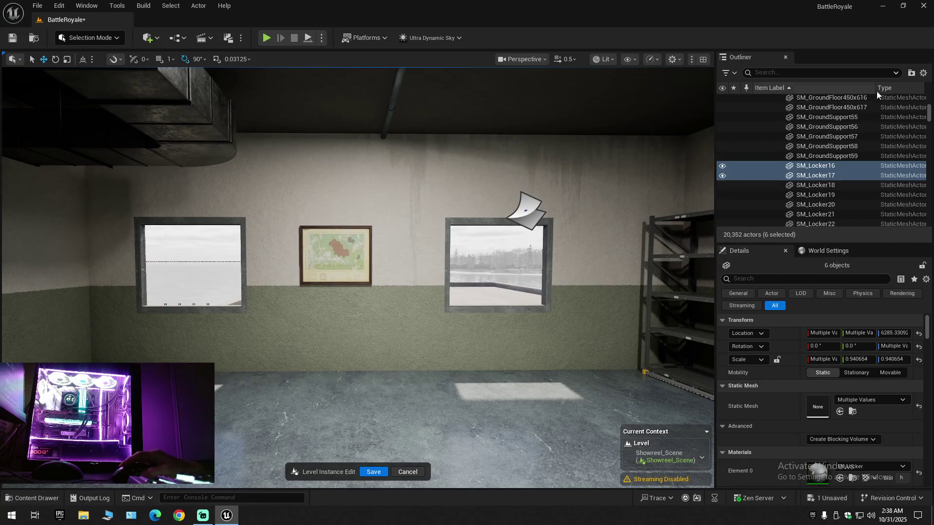
pyautogui.click(922, 73)
# - Collapse the Outliner, then expand only BattleRoyale (Editor) to show its top-level folders
pyautogui.click(848, 123)
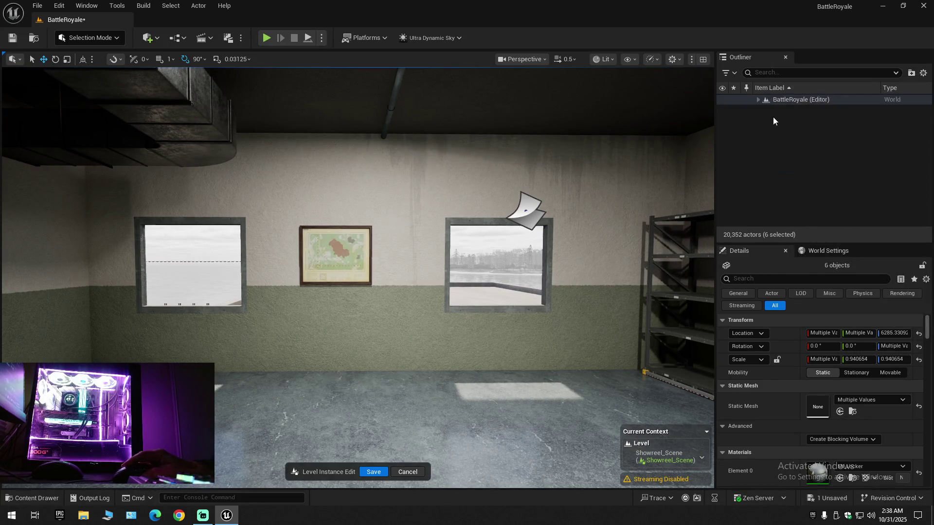
pyautogui.click(758, 99)
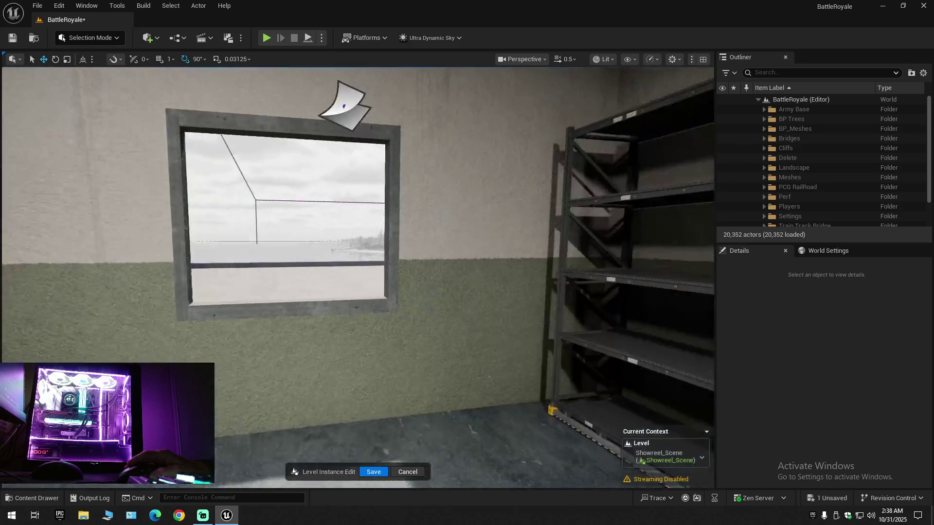
pyautogui.scroll(-1, 357, 277)
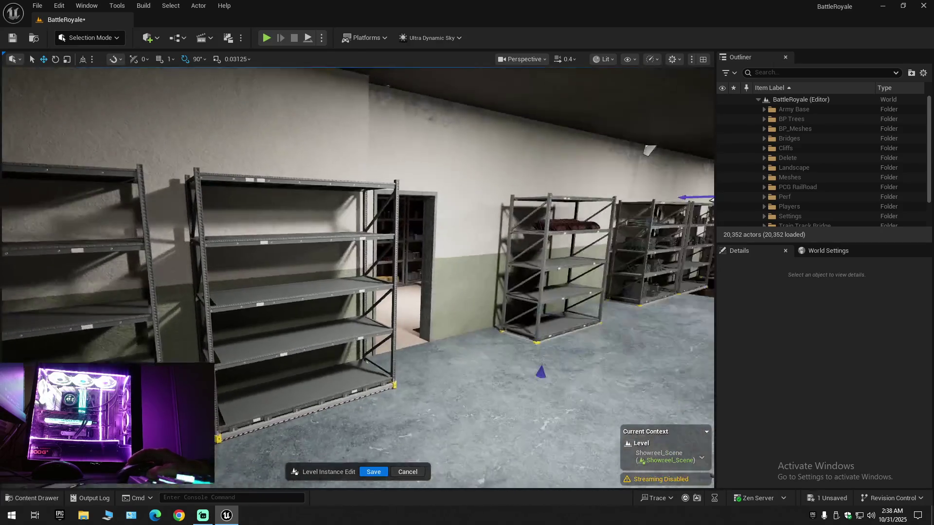
# - Fly through the storage room into the locker room and select SM_Locker_01a_Body71
pyautogui.press('w')
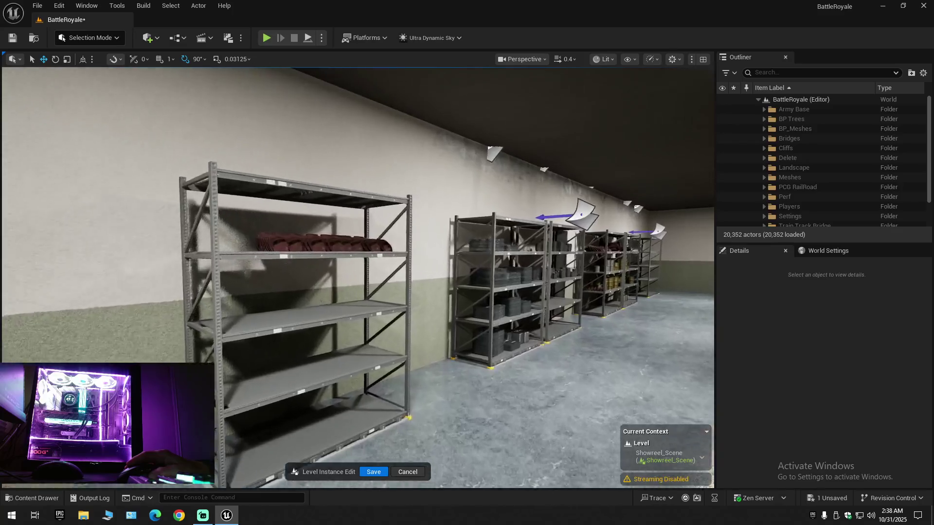
pyautogui.press('s')
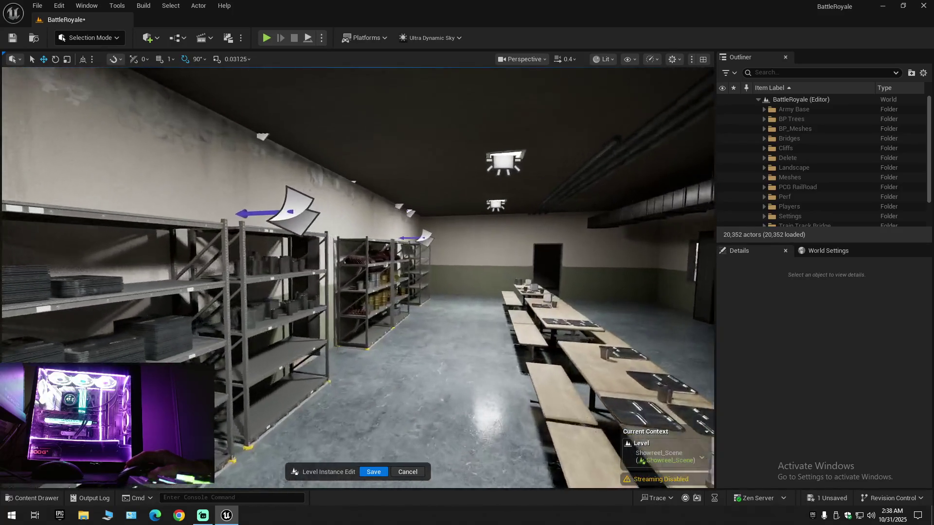
pyautogui.press('w')
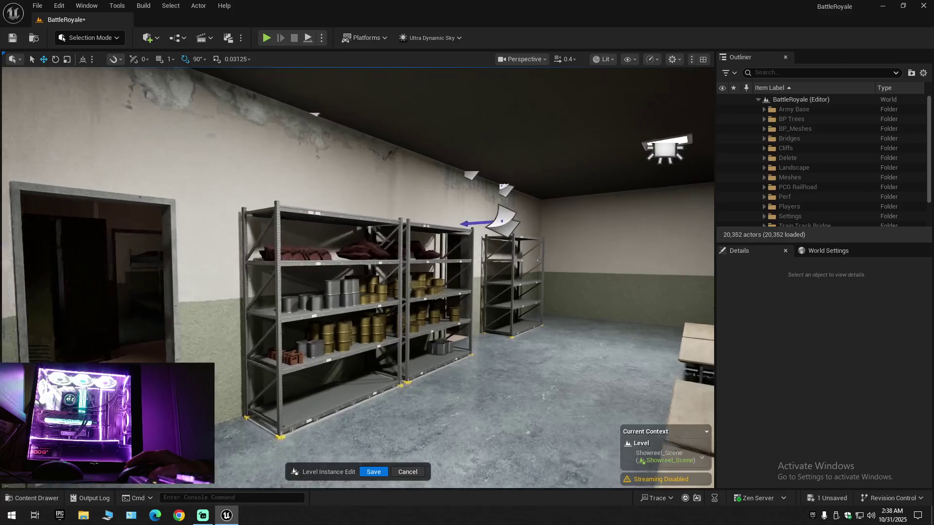
pyautogui.scroll(1, 358, 278)
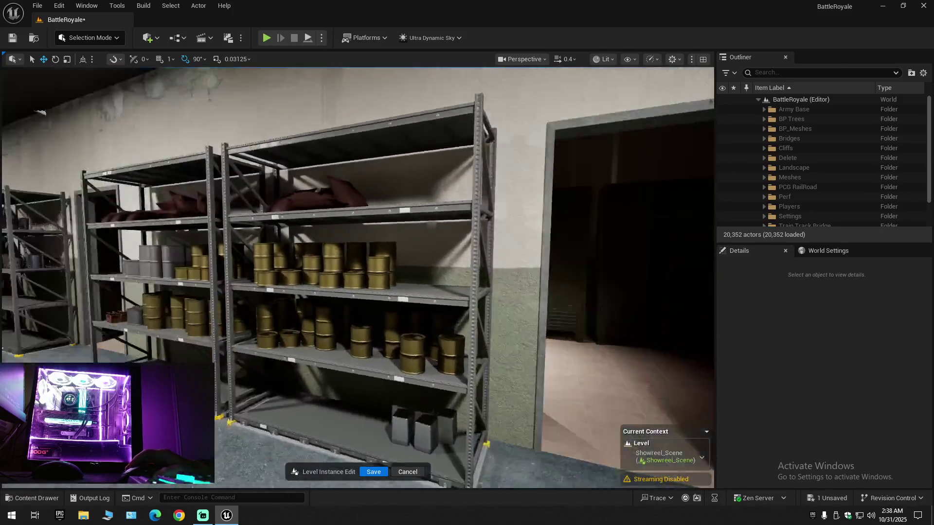
pyautogui.scroll(1, 357, 277)
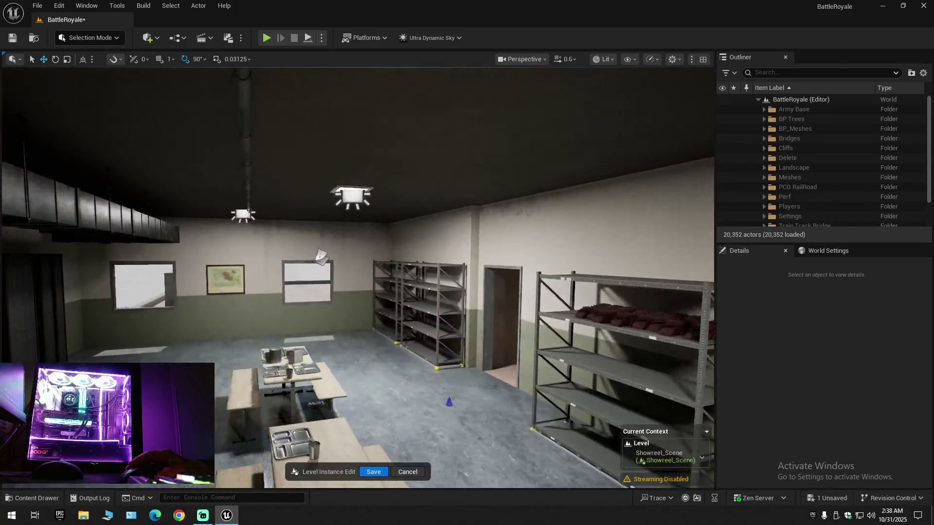
pyautogui.press('w')
pyautogui.scroll(-2, 358, 277)
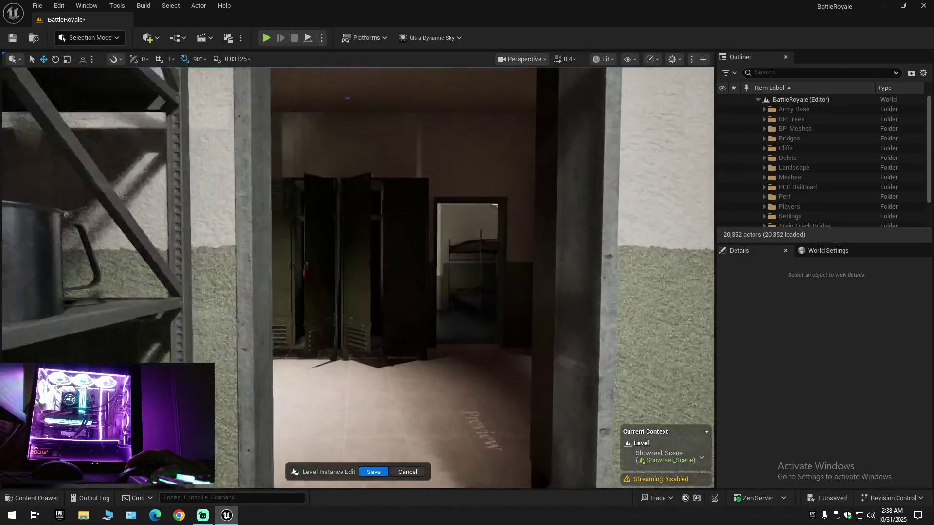
pyautogui.press('w')
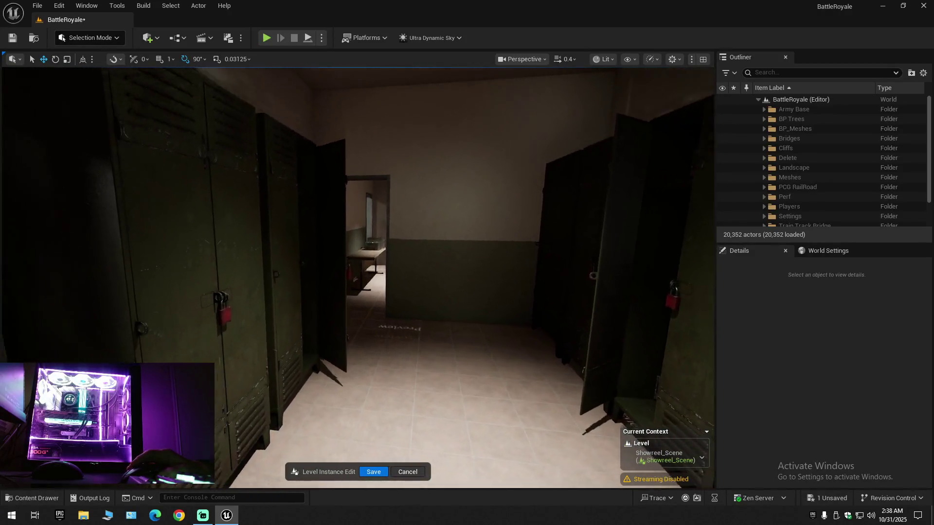
pyautogui.press('s')
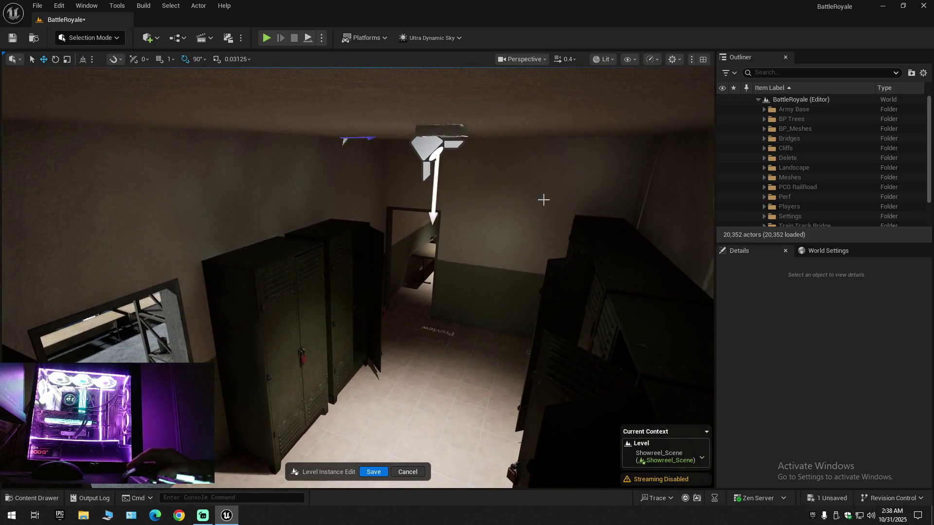
pyautogui.click(344, 224)
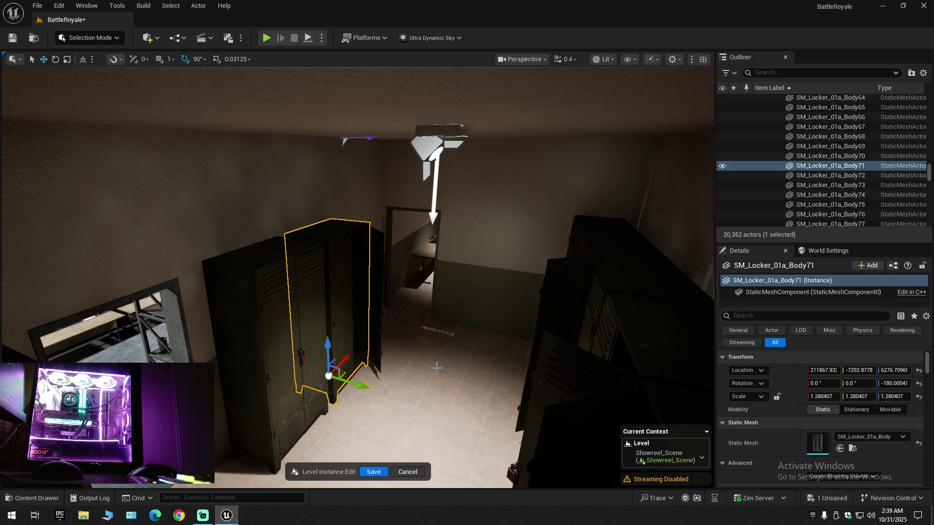
# - Delete SM_Locker_01a_Body71 and its door meshes, then face the view down the locker corridor
pyautogui.press('Delete')
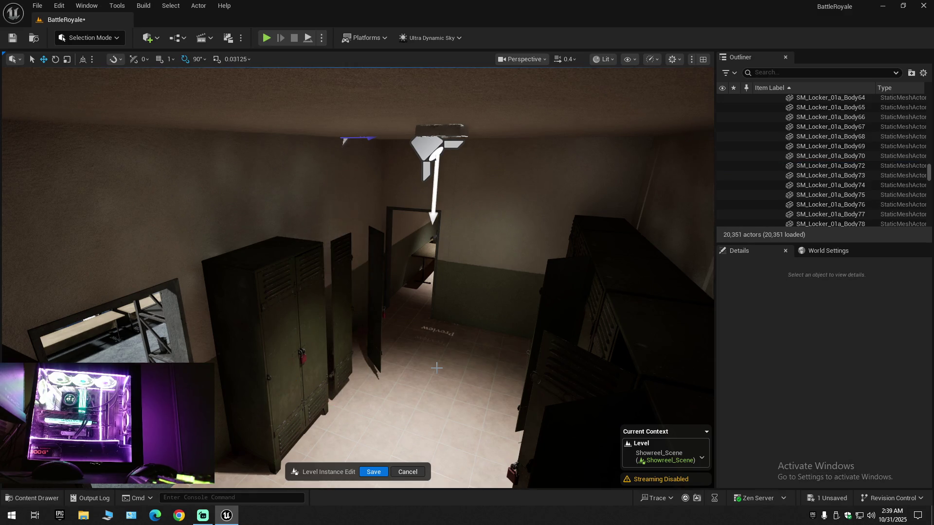
pyautogui.click(375, 284)
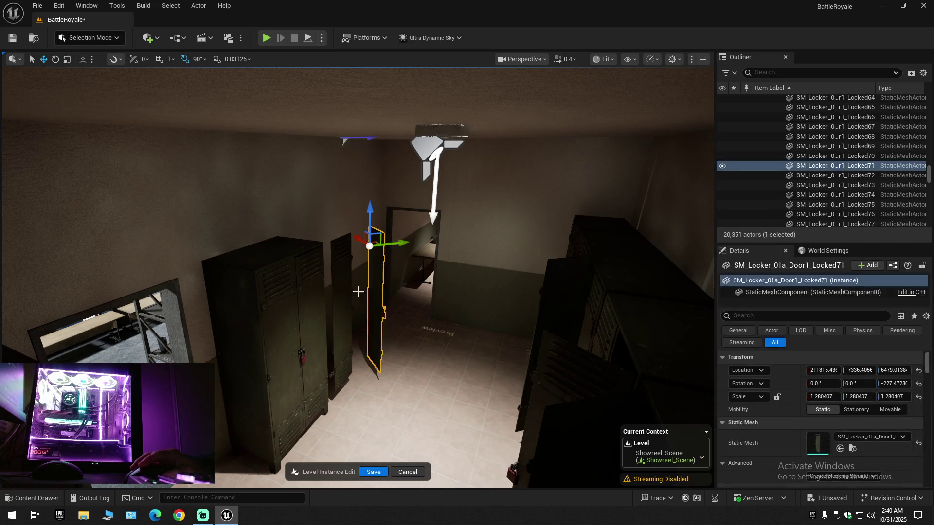
pyautogui.press('Delete')
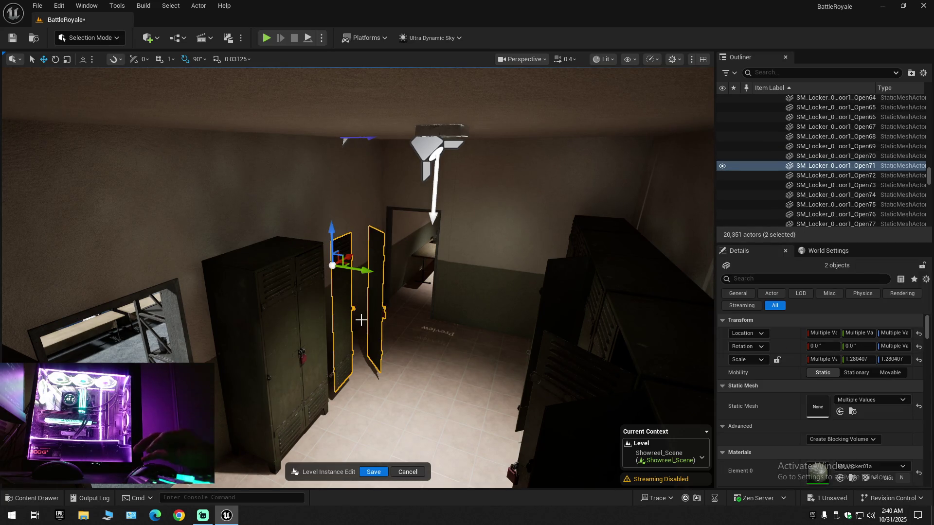
pyautogui.moveTo(361, 319); pyautogui.dragTo(361, 234)
pyautogui.moveTo(392, 350)
pyautogui.mouseDown()
pyautogui.moveTo(392, 331)
pyautogui.moveTo(392, 350)
pyautogui.mouseUp()
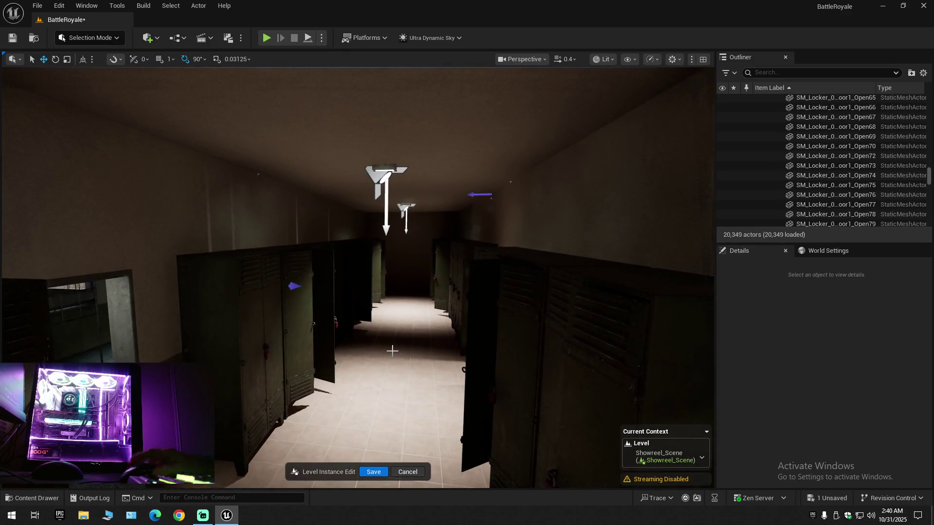
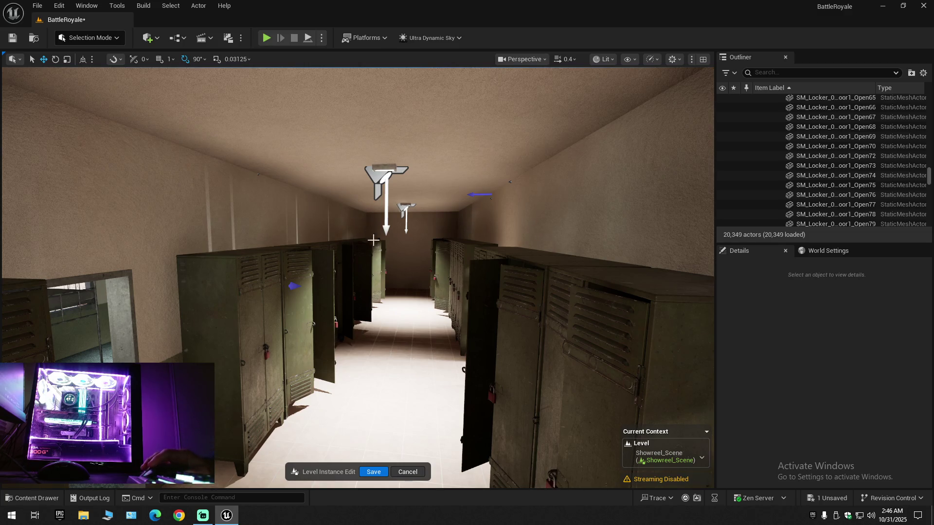
# - Fly down the locker corridor and delete the two open lockers in the end room
pyautogui.moveTo(398, 304)
pyautogui.mouseDown()
pyautogui.moveTo(384, 292)
pyautogui.moveTo(414, 287)
pyautogui.moveTo(389, 282)
pyautogui.moveTo(394, 272)
pyautogui.moveTo(292, 273)
pyautogui.moveTo(292, 253)
pyautogui.moveTo(316, 253)
pyautogui.moveTo(416, 305)
pyautogui.mouseUp()
pyautogui.moveTo(291, 252); pyautogui.dragTo(292, 252)
pyautogui.moveTo(217, 296); pyautogui.dragTo(217, 296)
pyautogui.click(217, 296)
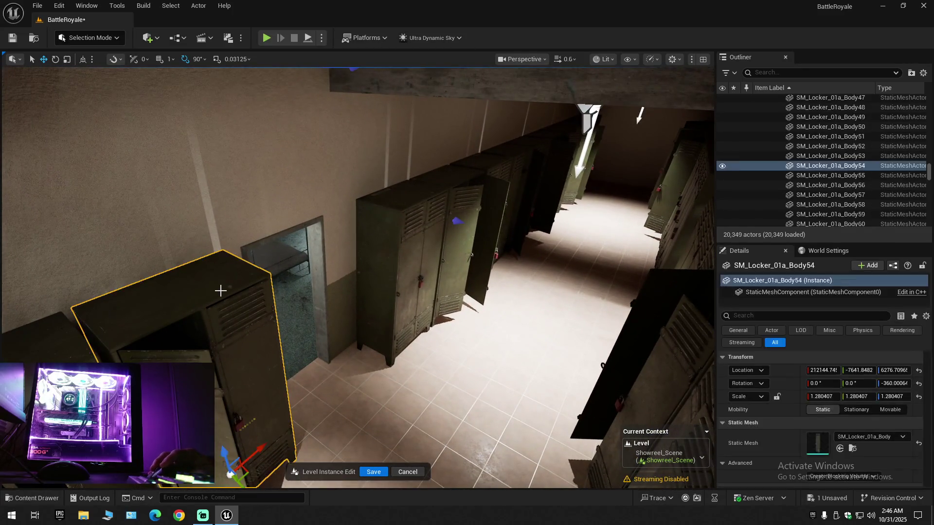
pyautogui.keyDown('ctrl'); pyautogui.click(411, 223); pyautogui.keyUp('ctrl')
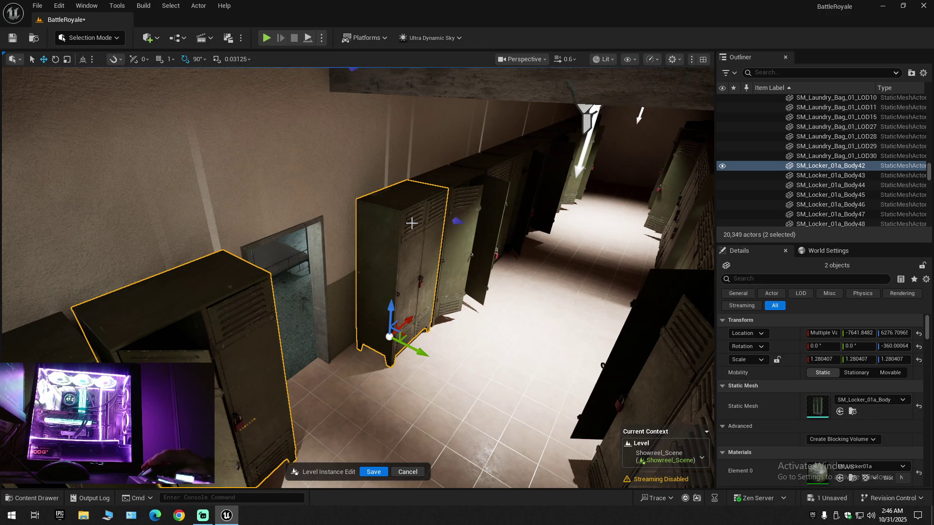
pyautogui.press('Delete')
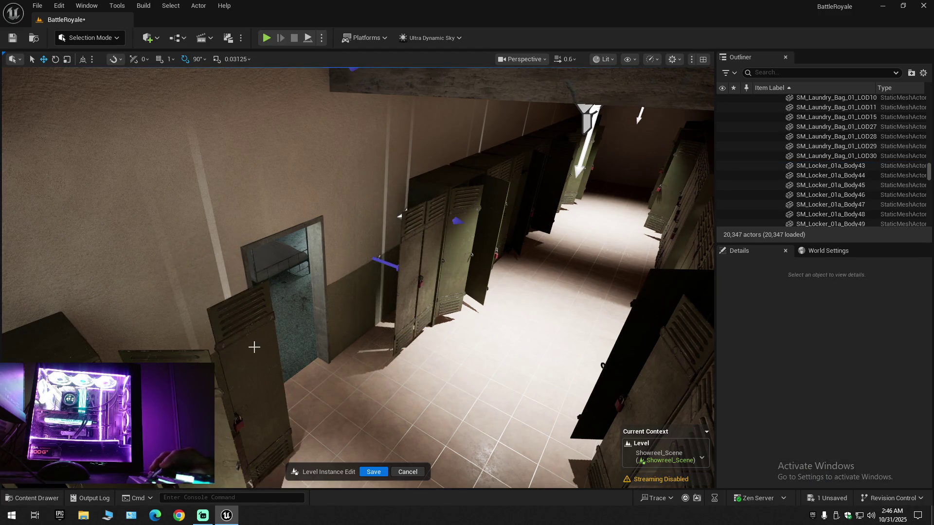
# - Delete the four loose locker doors lying on the floor
pyautogui.click(257, 347)
pyautogui.keyDown('ctrl'); pyautogui.click(165, 354); pyautogui.keyUp('ctrl')
pyautogui.keyDown('ctrl'); pyautogui.click(412, 258); pyautogui.keyUp('ctrl')
pyautogui.keyDown('ctrl'); pyautogui.click(430, 263); pyautogui.keyUp('ctrl')
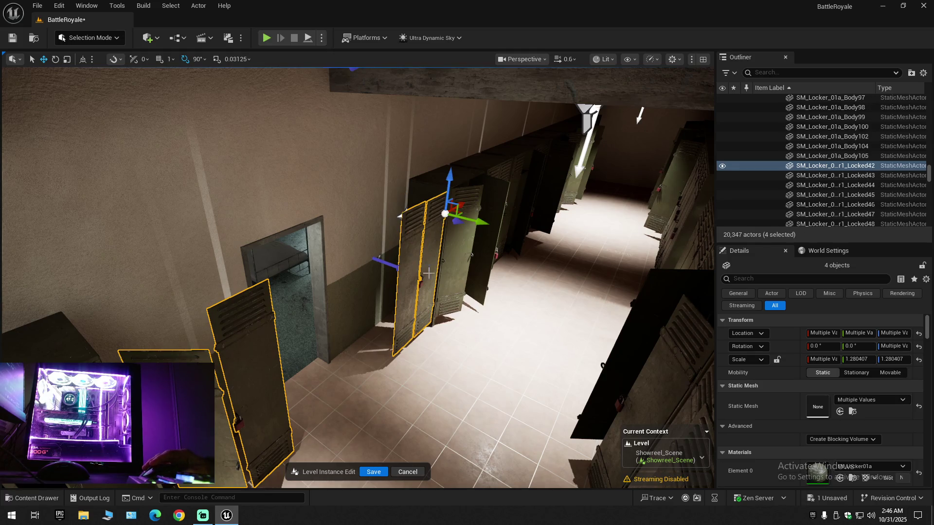
pyautogui.press('Delete')
# - Fly back through the corridor and bunk room to the corner lockers and select the open one
pyautogui.press('s')
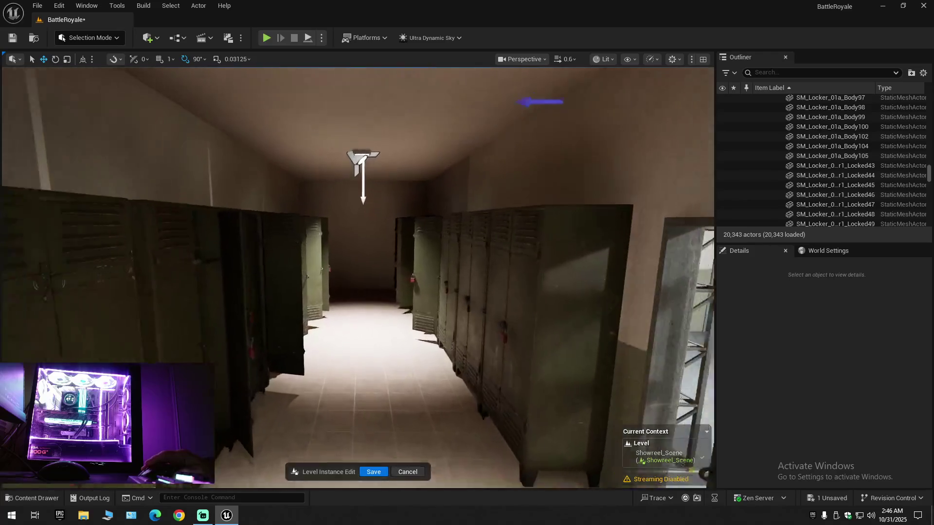
pyautogui.press('w')
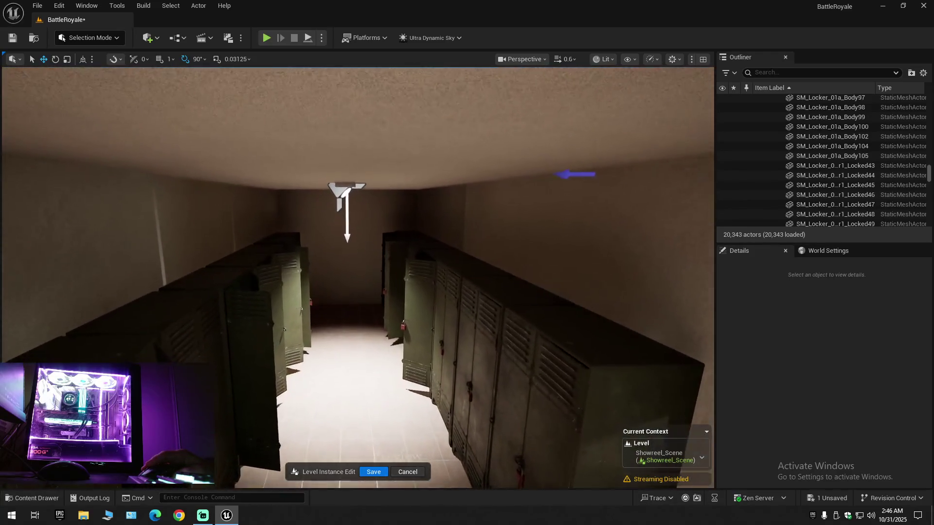
pyautogui.press('w')
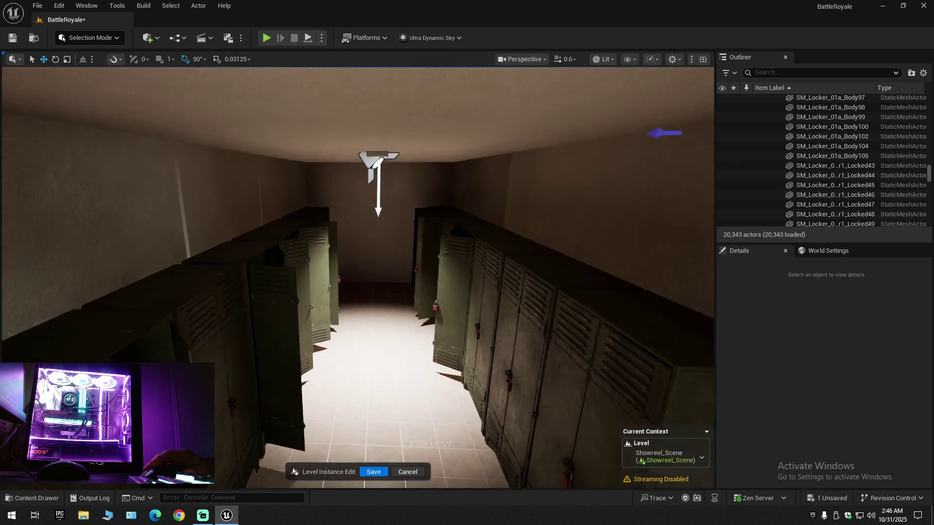
pyautogui.scroll(-2, 299, 274)
pyautogui.press('s')
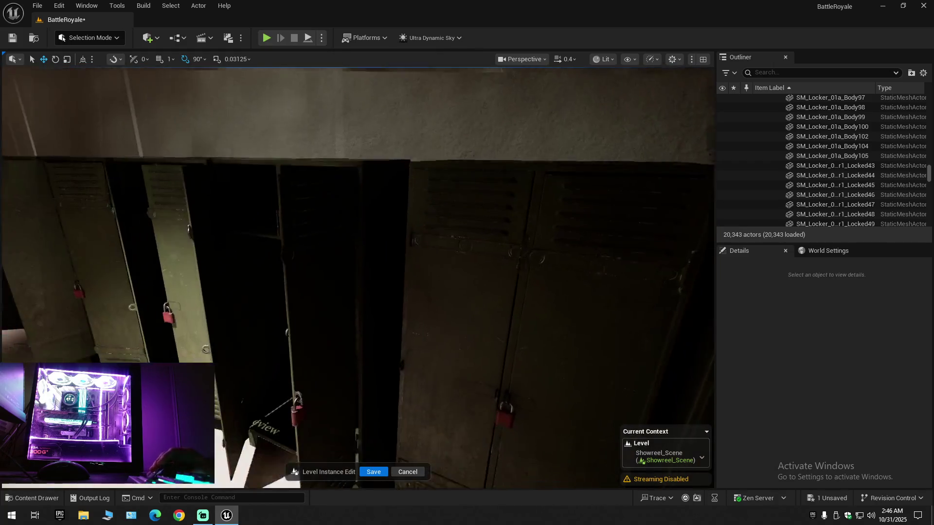
pyautogui.press('w')
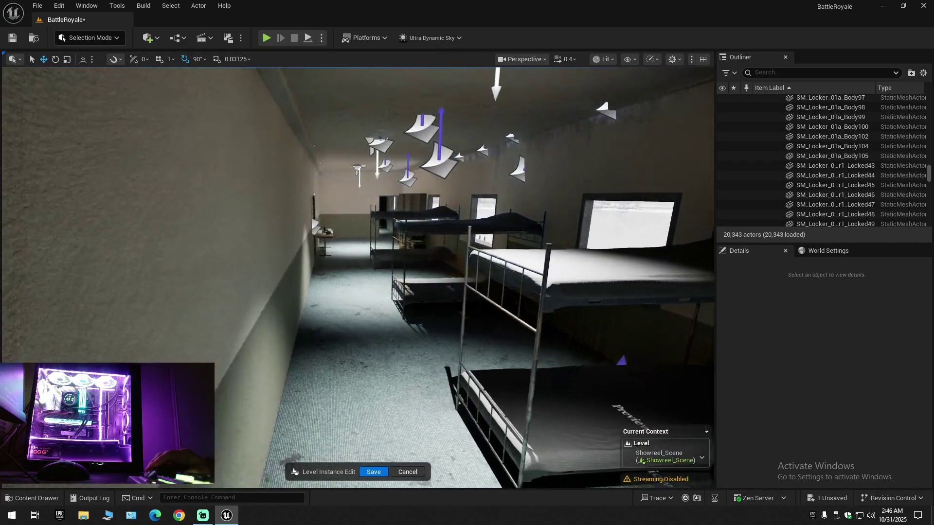
pyautogui.press('s')
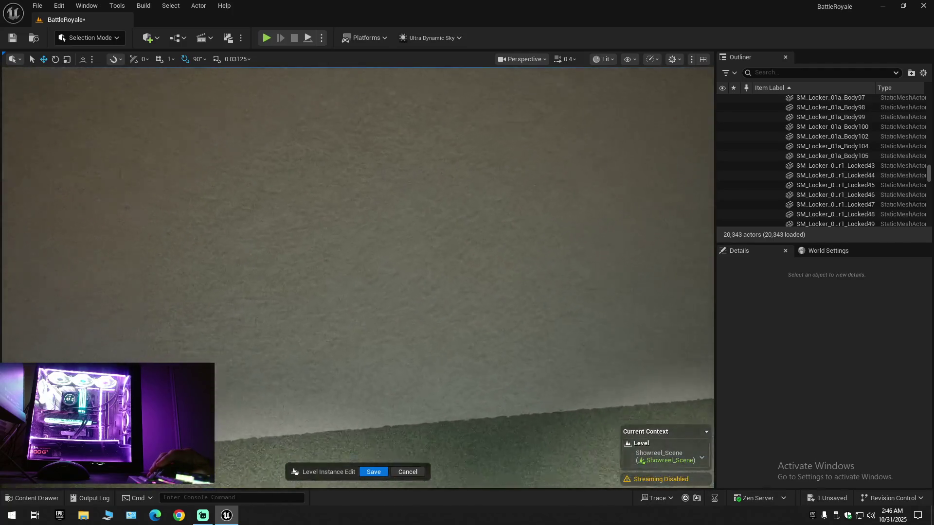
pyautogui.press('w')
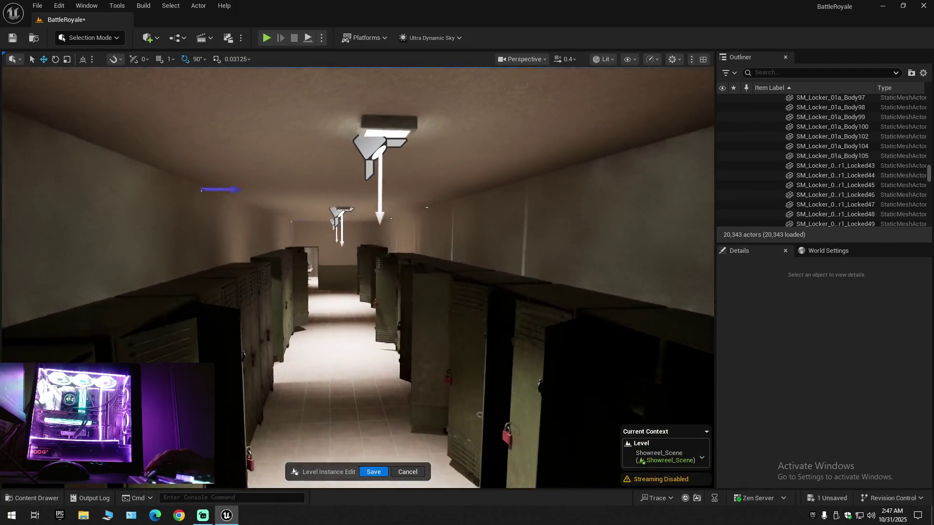
pyautogui.press('w')
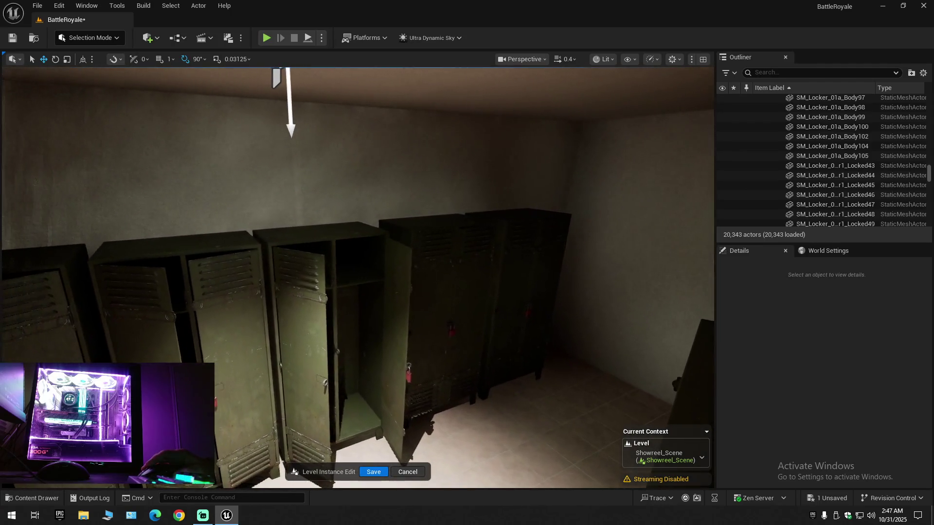
pyautogui.click(309, 244)
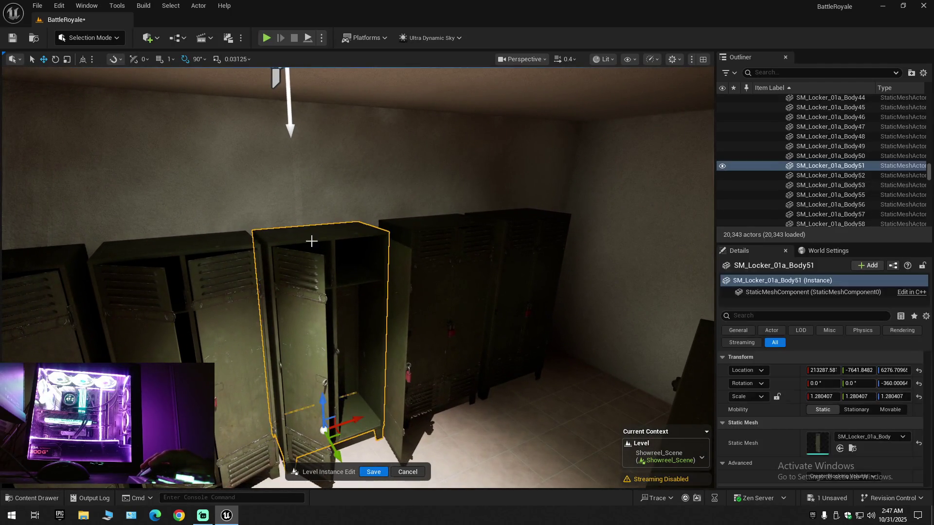
# - Add the neighbouring locker and four doors to the corner locker selection and delete all six
pyautogui.keyDown('ctrl'); pyautogui.click(224, 243); pyautogui.keyUp('ctrl')
pyautogui.keyDown('ctrl'); pyautogui.click(218, 286); pyautogui.keyUp('ctrl')
pyautogui.keyDown('ctrl'); pyautogui.click(151, 296); pyautogui.keyUp('ctrl')
pyautogui.keyDown('ctrl'); pyautogui.click(308, 292); pyautogui.keyUp('ctrl')
pyautogui.keyDown('ctrl'); pyautogui.click(396, 289); pyautogui.keyUp('ctrl')
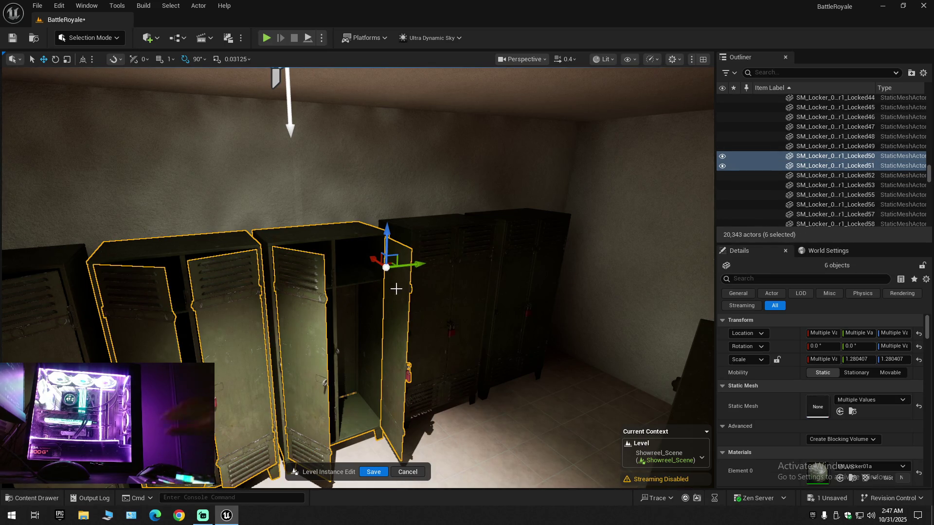
pyautogui.press('Delete')
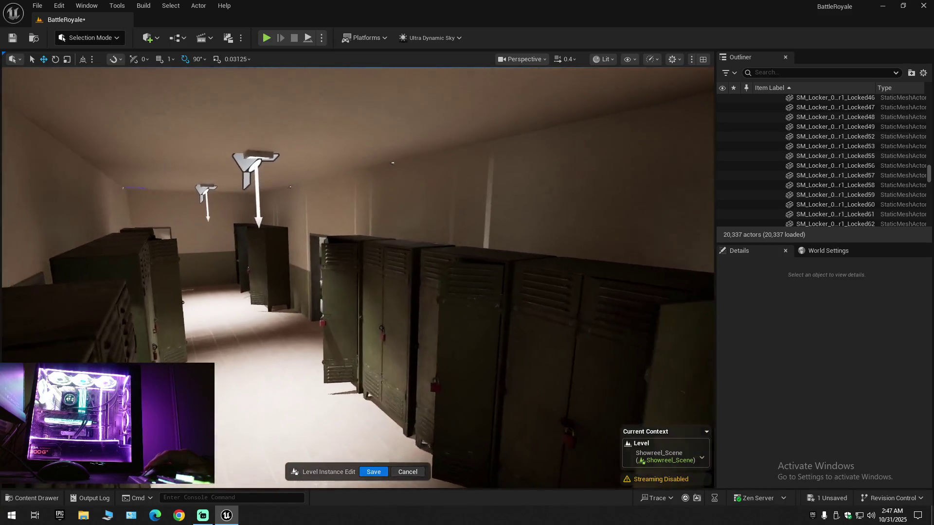
pyautogui.scroll(1, 357, 278)
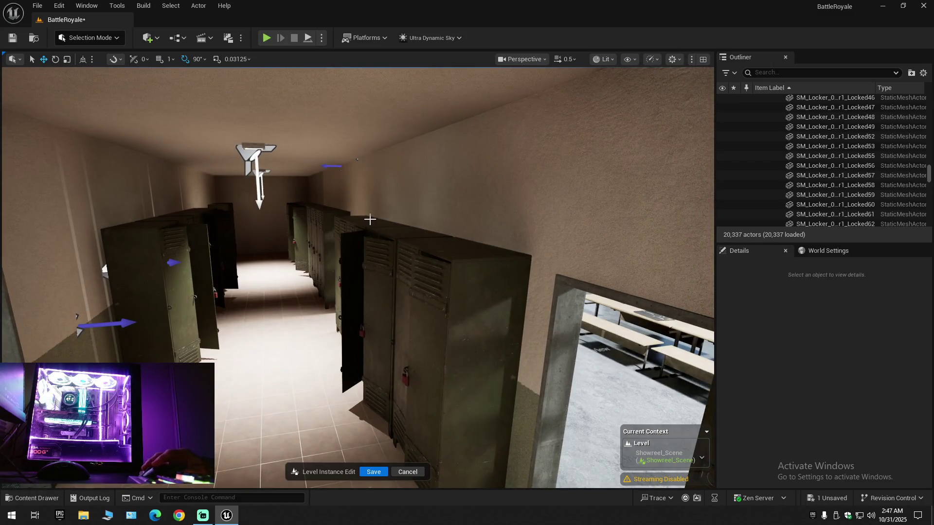
# - Delete the seven open-door lockers beside the corridor doorway
pyautogui.click(385, 231)
pyautogui.keyDown('ctrl'); pyautogui.click(425, 279); pyautogui.keyUp('ctrl')
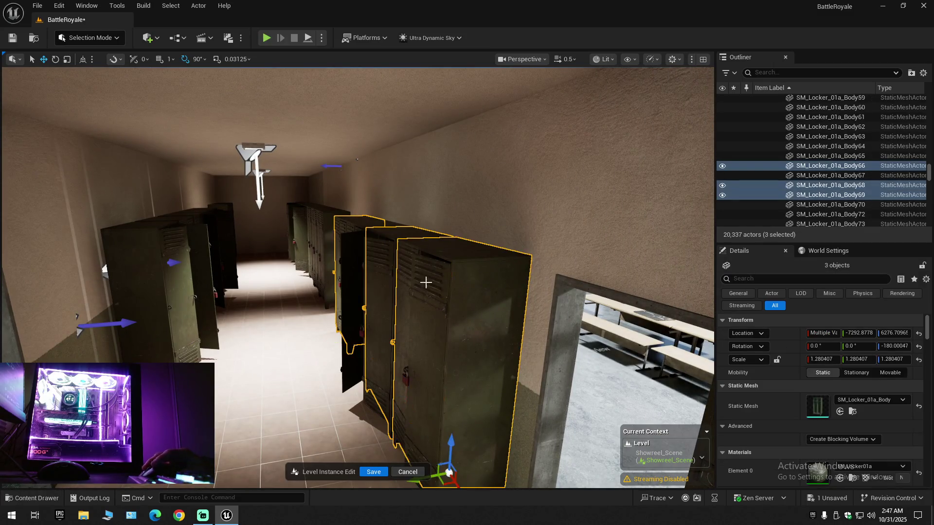
pyautogui.keyDown('ctrl'); pyautogui.click(400, 284); pyautogui.keyUp('ctrl')
pyautogui.keyDown('ctrl'); pyautogui.click(373, 268); pyautogui.keyUp('ctrl')
pyautogui.keyDown('ctrl'); pyautogui.click(355, 264); pyautogui.keyUp('ctrl')
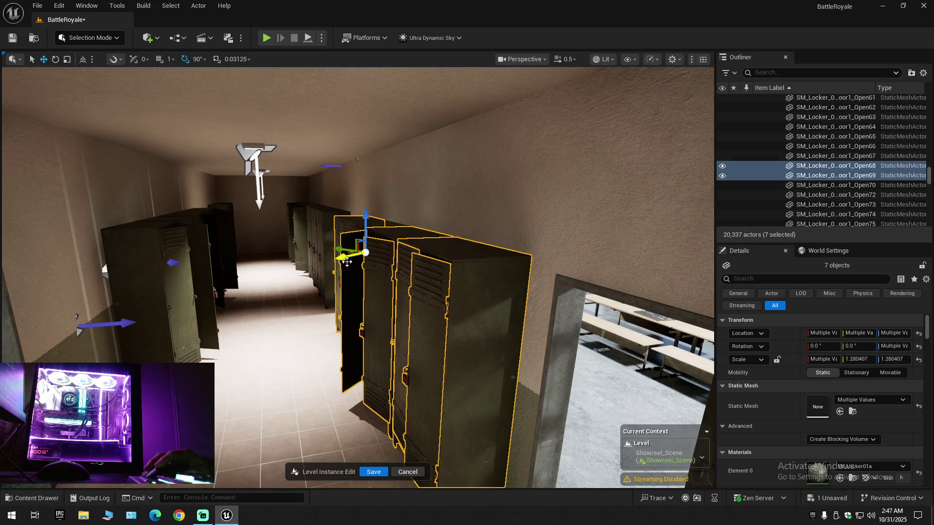
pyautogui.press('Delete')
# - Delete the five closed lockers remaining along that wall
pyautogui.moveTo(383, 306)
pyautogui.mouseDown()
pyautogui.moveTo(360, 321)
pyautogui.moveTo(412, 304)
pyautogui.mouseUp()
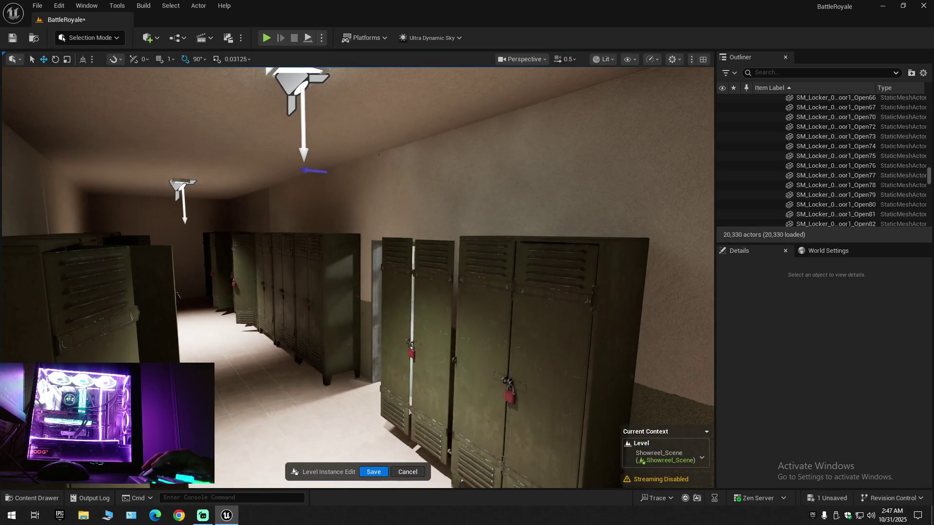
pyautogui.click(412, 302)
pyautogui.keyDown('ctrl'); pyautogui.click(425, 294); pyautogui.keyUp('ctrl')
pyautogui.keyDown('ctrl'); pyautogui.click(505, 300); pyautogui.keyUp('ctrl')
pyautogui.keyDown('ctrl'); pyautogui.click(585, 294); pyautogui.keyUp('ctrl')
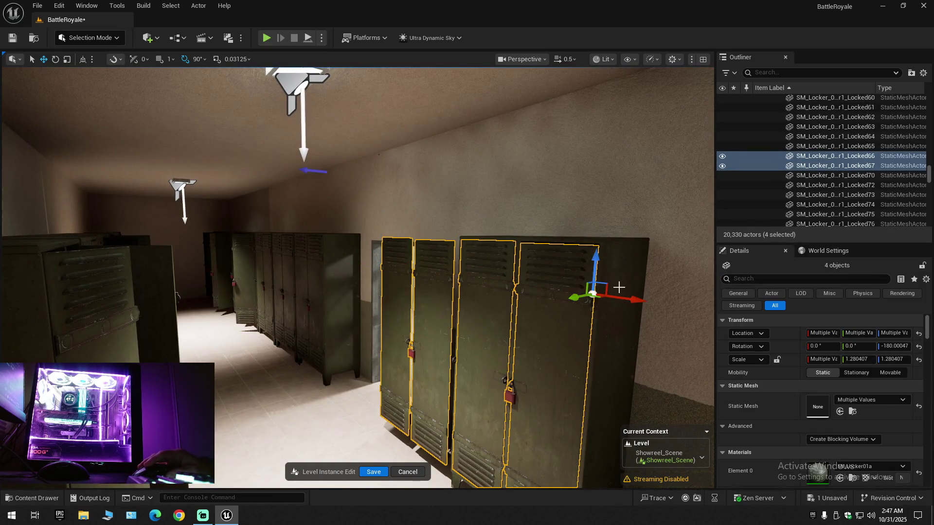
pyautogui.keyDown('ctrl'); pyautogui.click(601, 292); pyautogui.keyUp('ctrl')
pyautogui.press('Delete')
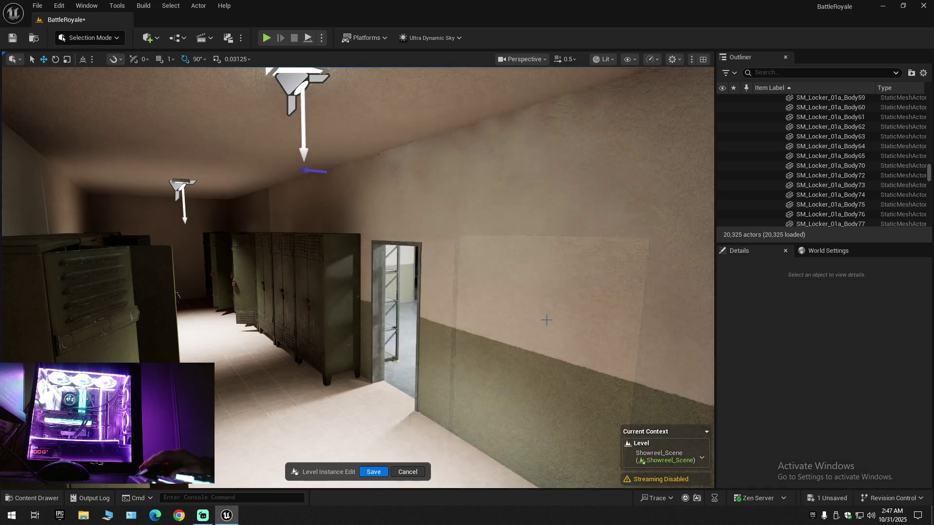
pyautogui.moveTo(599, 293)
pyautogui.mouseDown()
pyautogui.moveTo(596, 263)
pyautogui.moveTo(67, 270)
pyautogui.moveTo(69, 238)
pyautogui.moveTo(185, 240)
pyautogui.moveTo(117, 241)
pyautogui.moveTo(180, 241)
pyautogui.moveTo(160, 240)
pyautogui.mouseUp()
pyautogui.scroll(1, 69, 238)
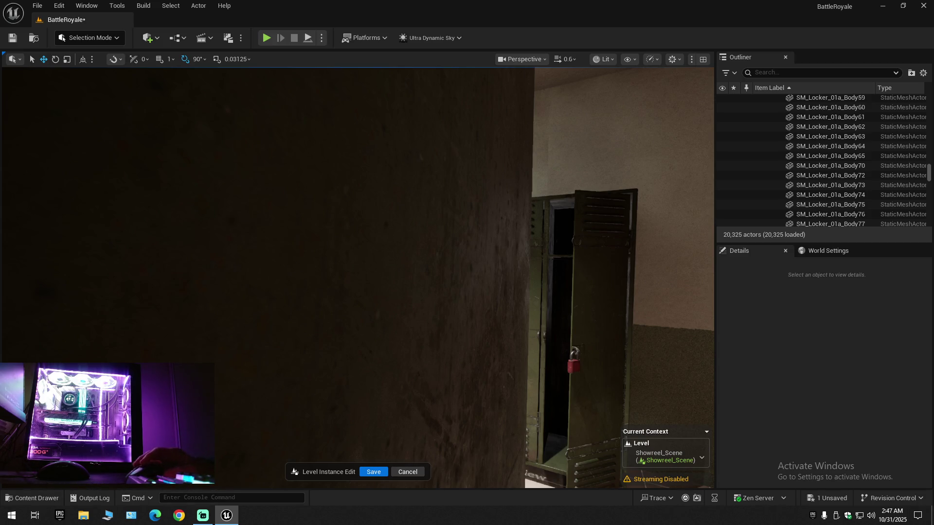
# - Delete eight lockers and doors along the left wall, then the leftover thin locker door
pyautogui.moveTo(161, 240); pyautogui.dragTo(164, 7)
pyautogui.moveTo(451, 312)
pyautogui.mouseDown()
pyautogui.moveTo(423, 313)
pyautogui.moveTo(416, 297)
pyautogui.moveTo(445, 267)
pyautogui.moveTo(401, 308)
pyautogui.moveTo(418, 304)
pyautogui.moveTo(396, 264)
pyautogui.mouseUp()
pyautogui.click(387, 269)
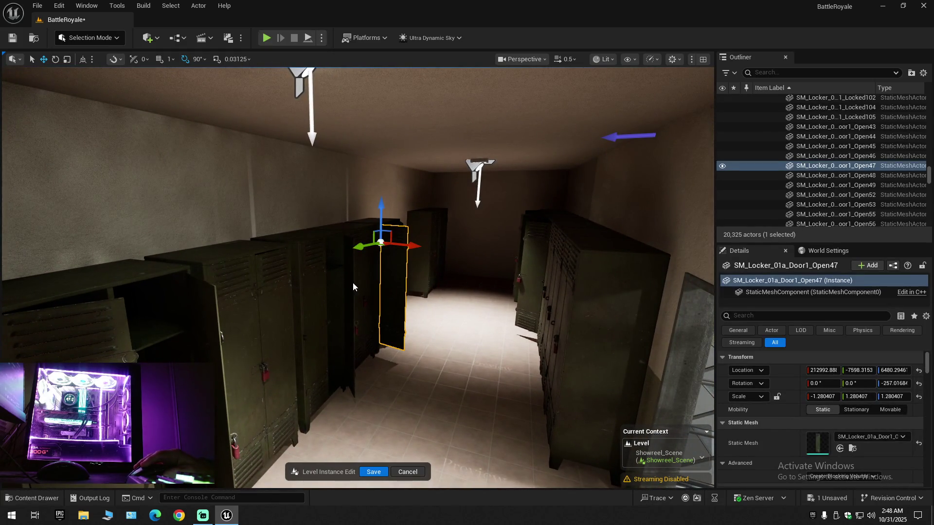
pyautogui.keyDown('ctrl'); pyautogui.click(320, 273); pyautogui.keyUp('ctrl')
pyautogui.keyDown('ctrl'); pyautogui.click(315, 340); pyautogui.keyUp('ctrl')
pyautogui.moveTo(315, 341); pyautogui.dragTo(286, 306)
pyautogui.keyDown('ctrl'); pyautogui.click(287, 305); pyautogui.keyUp('ctrl')
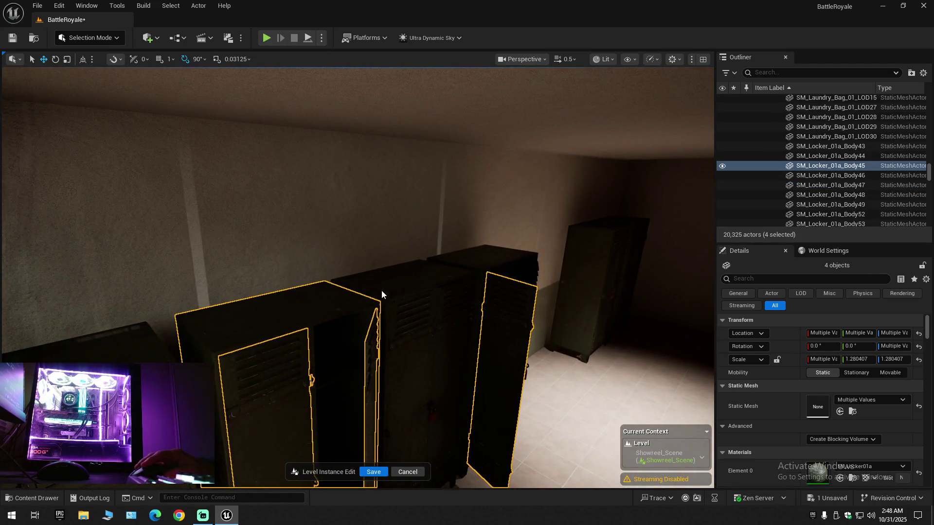
pyautogui.keyDown('ctrl'); pyautogui.click(451, 304); pyautogui.keyUp('ctrl')
pyautogui.keyDown('ctrl'); pyautogui.click(419, 324); pyautogui.keyUp('ctrl')
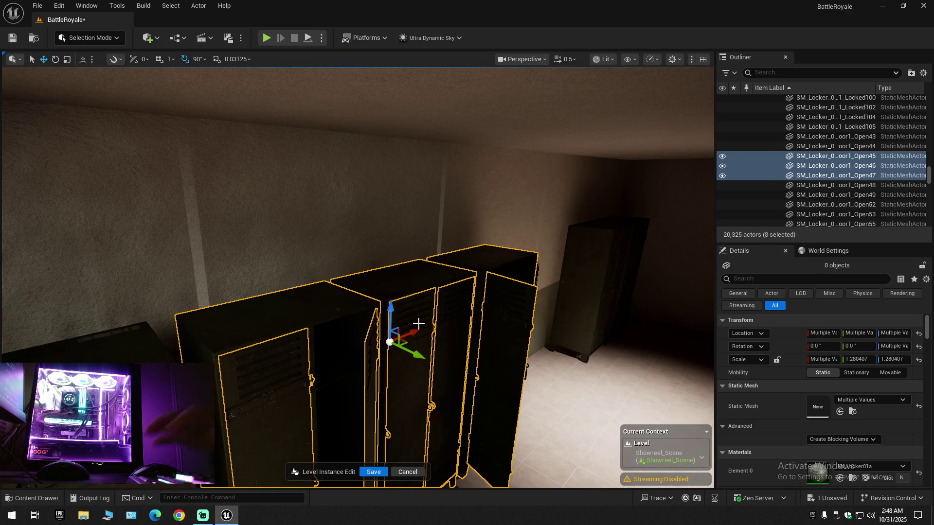
pyautogui.press('Delete')
pyautogui.click(529, 315)
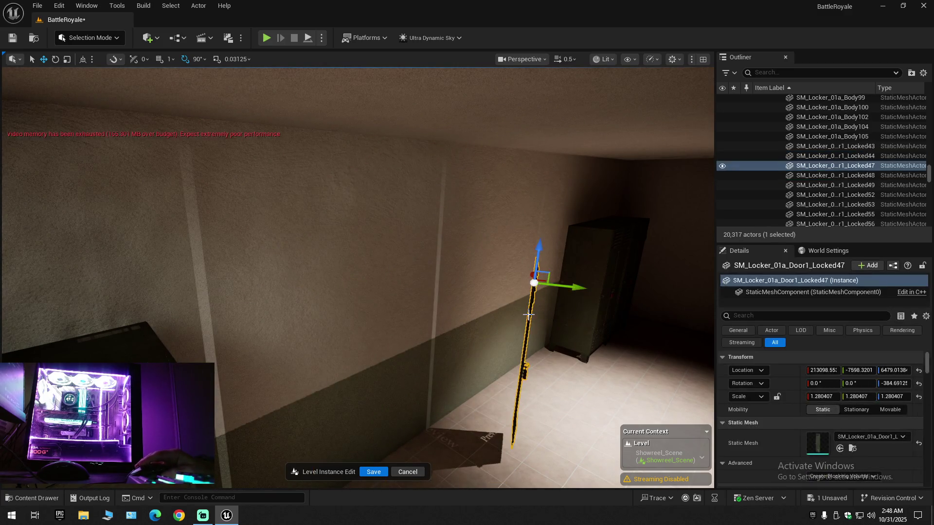
pyautogui.press('Delete')
# - Move close along the wall and select the floor tile marked Preview
pyautogui.moveTo(546, 375)
pyautogui.mouseDown()
pyautogui.moveTo(523, 306)
pyautogui.moveTo(538, 380)
pyautogui.moveTo(404, 340)
pyautogui.moveTo(428, 340)
pyautogui.moveTo(419, 331)
pyautogui.moveTo(374, 341)
pyautogui.moveTo(438, 340)
pyautogui.moveTo(454, 362)
pyautogui.moveTo(442, 338)
pyautogui.moveTo(421, 332)
pyautogui.moveTo(404, 346)
pyautogui.moveTo(419, 333)
pyautogui.moveTo(403, 330)
pyautogui.moveTo(404, 311)
pyautogui.mouseUp()
pyautogui.scroll(-2, 528, 316)
pyautogui.click(433, 348)
pyautogui.scroll(2, 428, 340)
pyautogui.scroll(1, 406, 331)
pyautogui.scroll(-1, 381, 338)
pyautogui.click(410, 350)
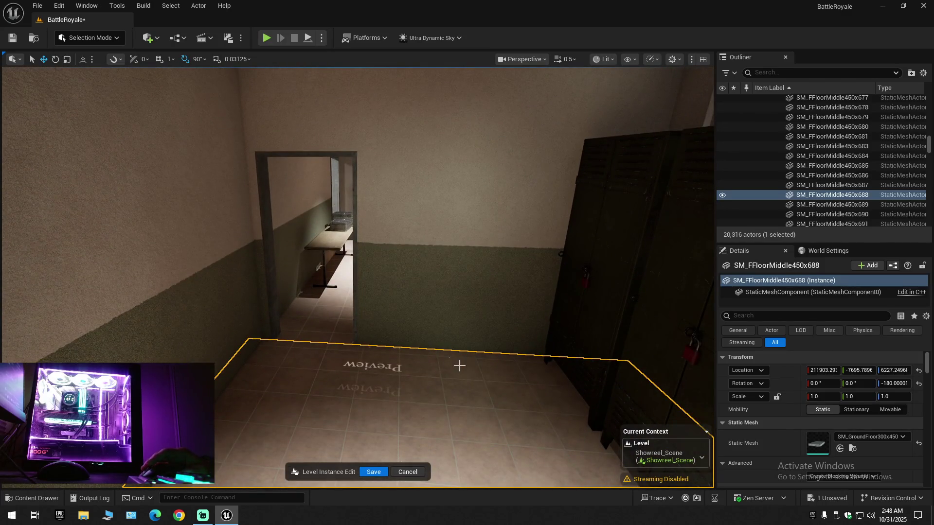
# - Hide SM_FFloorMiddle450x688 to look through the gap, then unhide it and return to the corridor
pyautogui.click(723, 196)
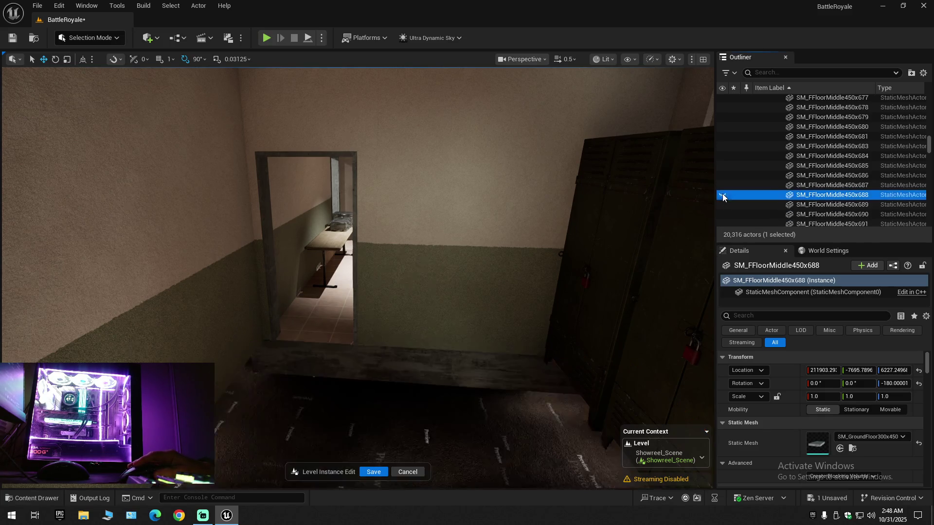
pyautogui.moveTo(404, 311)
pyautogui.mouseDown()
pyautogui.moveTo(404, 340)
pyautogui.moveTo(404, 301)
pyautogui.moveTo(404, 312)
pyautogui.mouseUp()
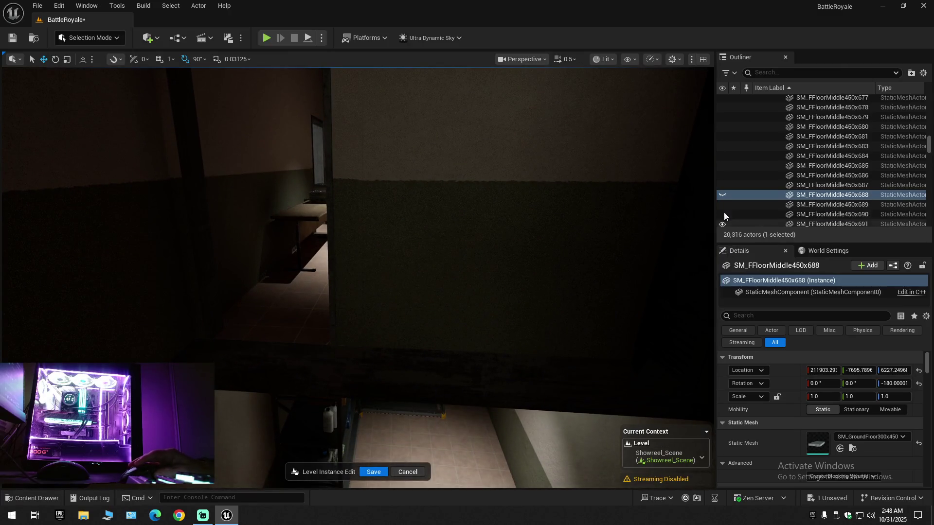
pyautogui.click(721, 195)
pyautogui.moveTo(625, 256)
pyautogui.mouseDown()
pyautogui.moveTo(632, 245)
pyautogui.moveTo(632, 263)
pyautogui.moveTo(647, 253)
pyautogui.mouseUp()
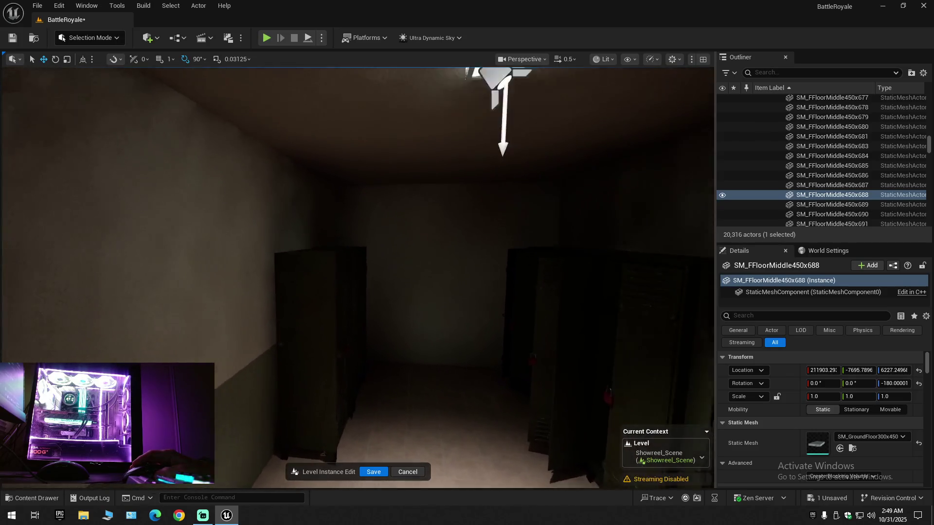
# - Fly in through a window and down the locker corridor to the open lockers
pyautogui.scroll(3, 647, 253)
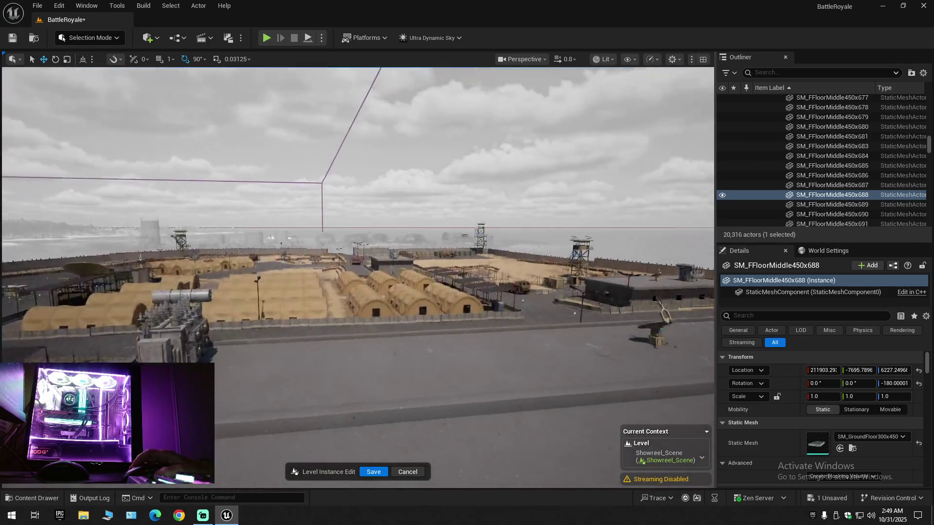
pyautogui.scroll(1, 357, 278)
pyautogui.moveTo(357, 277); pyautogui.dragTo(406, 275)
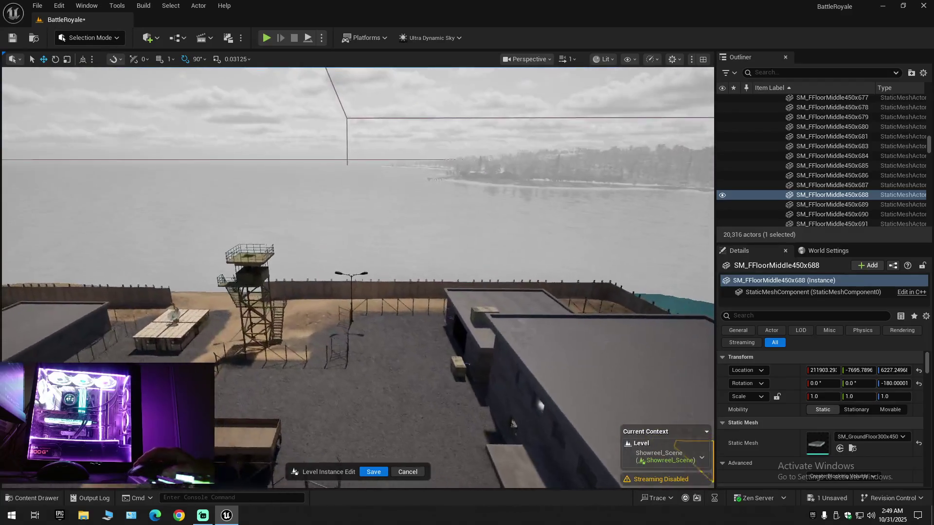
pyautogui.press('f')
pyautogui.scroll(-2, 357, 278)
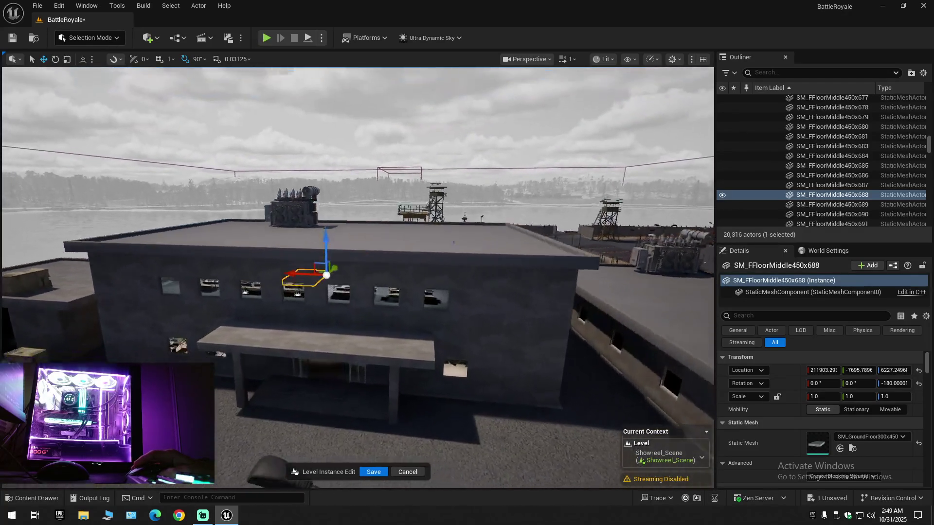
pyautogui.press('e')
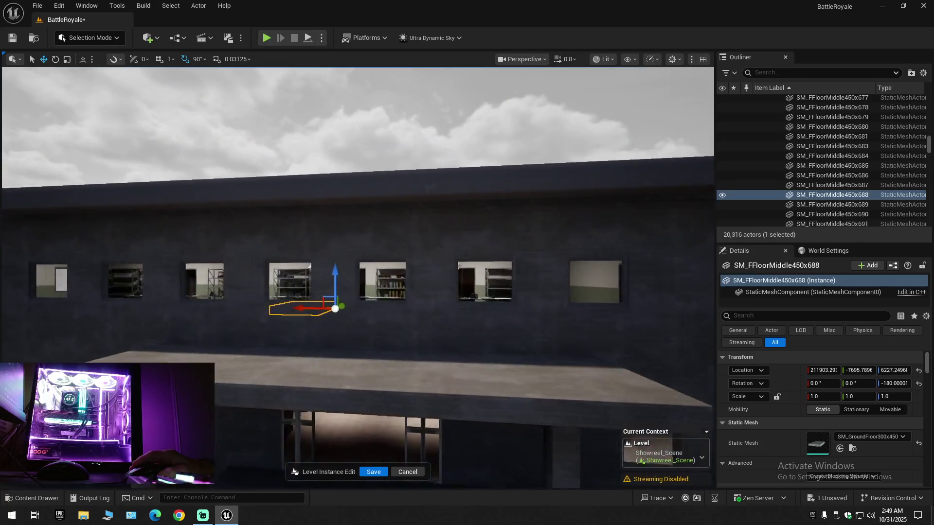
pyautogui.press('w')
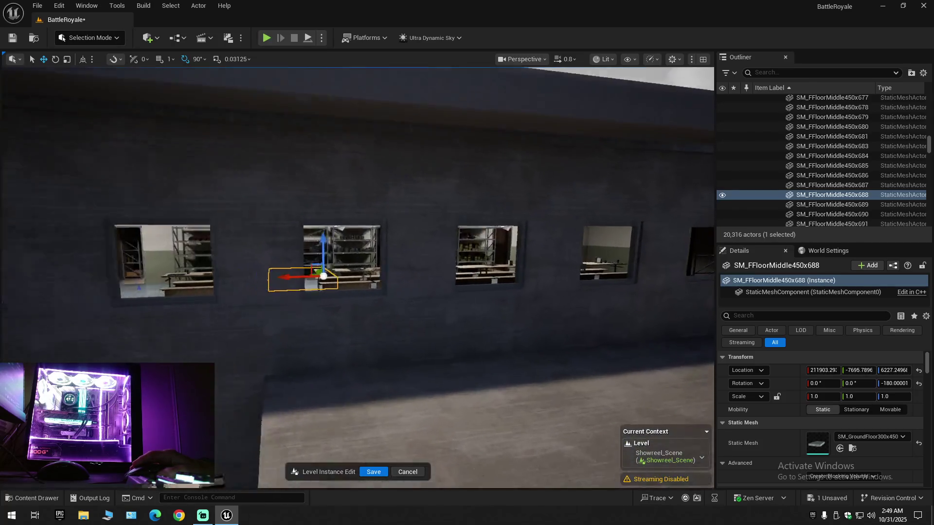
pyautogui.scroll(-1, 357, 277)
pyautogui.press('w')
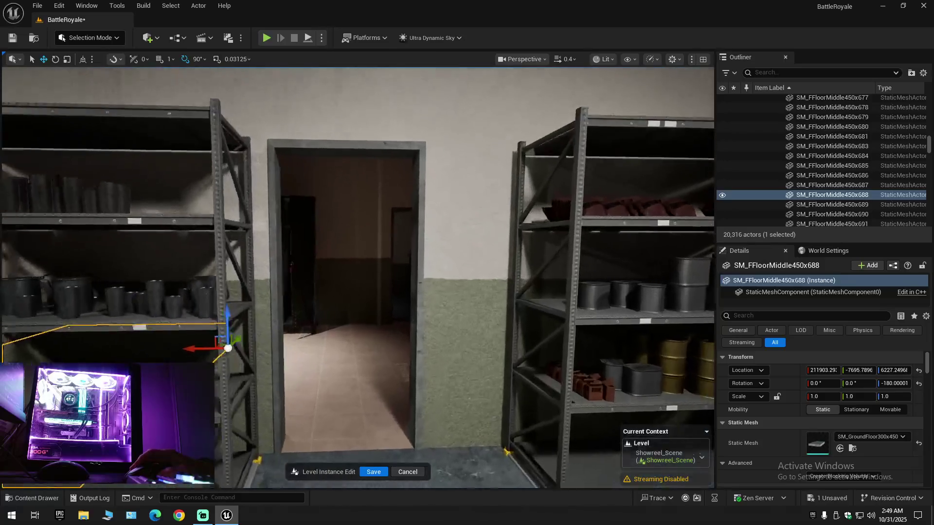
pyautogui.scroll(-1, 358, 277)
pyautogui.press('w')
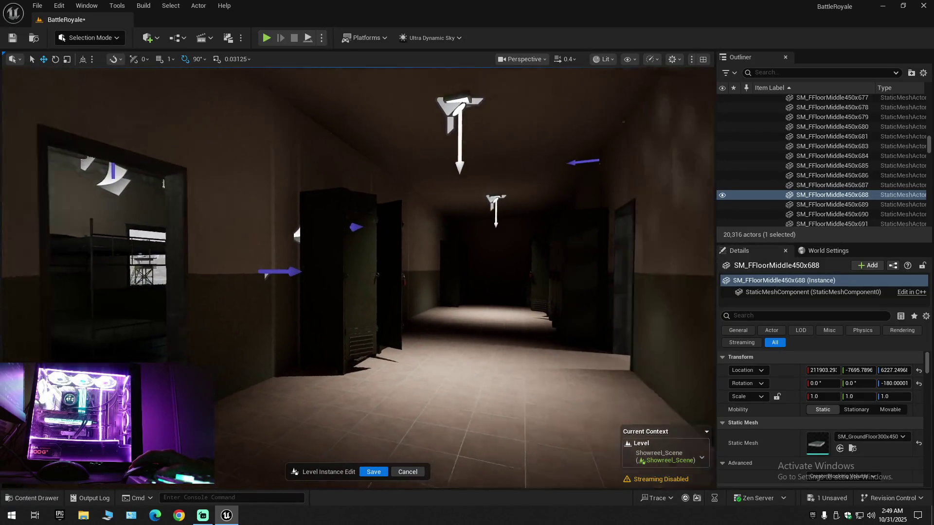
pyautogui.press('w')
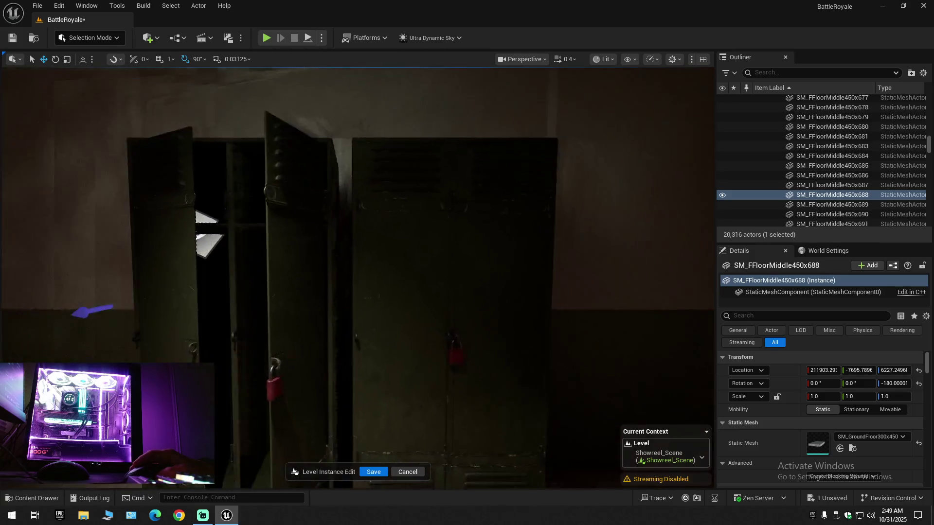
pyautogui.press('w')
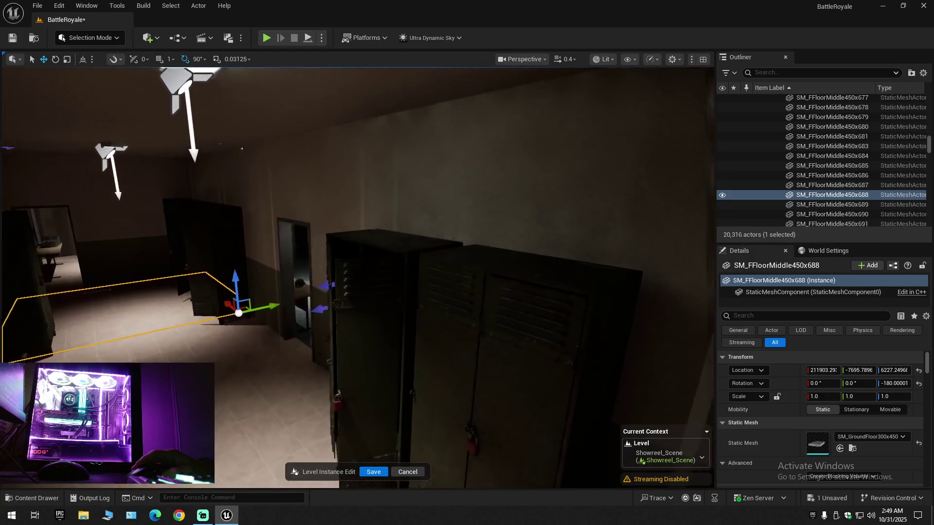
pyautogui.press('w')
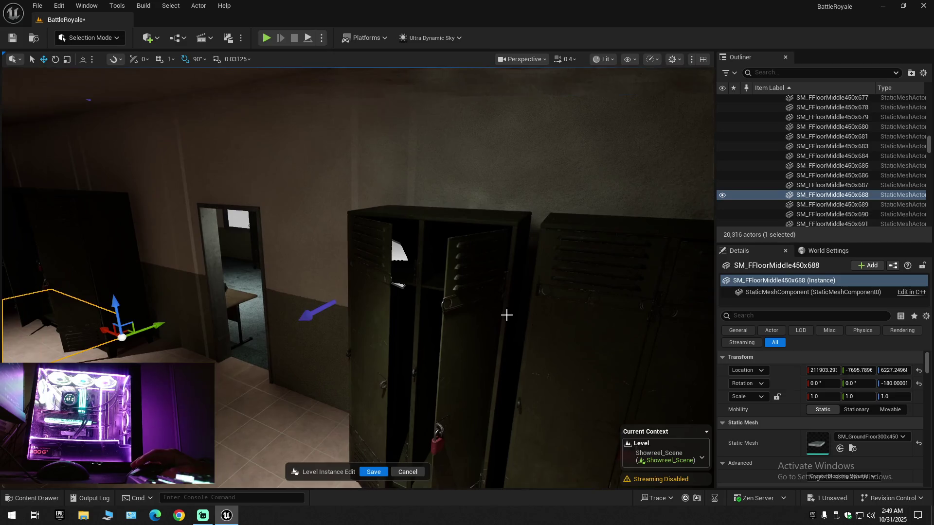
# - Delete the open locker, both its doors and its body
pyautogui.click(378, 300)
pyautogui.keyDown('ctrl'); pyautogui.click(463, 261); pyautogui.keyUp('ctrl')
pyautogui.keyDown('ctrl'); pyautogui.click(457, 254); pyautogui.keyUp('ctrl')
pyautogui.press('Delete')
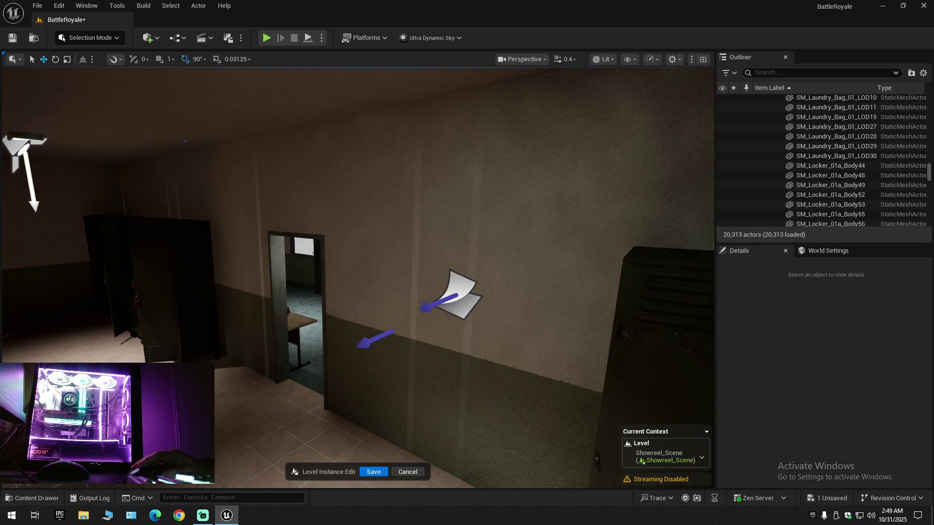
# - Select the paper decal MI_CP_Decal32 and toggle its visibility to preview the wall without it
pyautogui.click(460, 294)
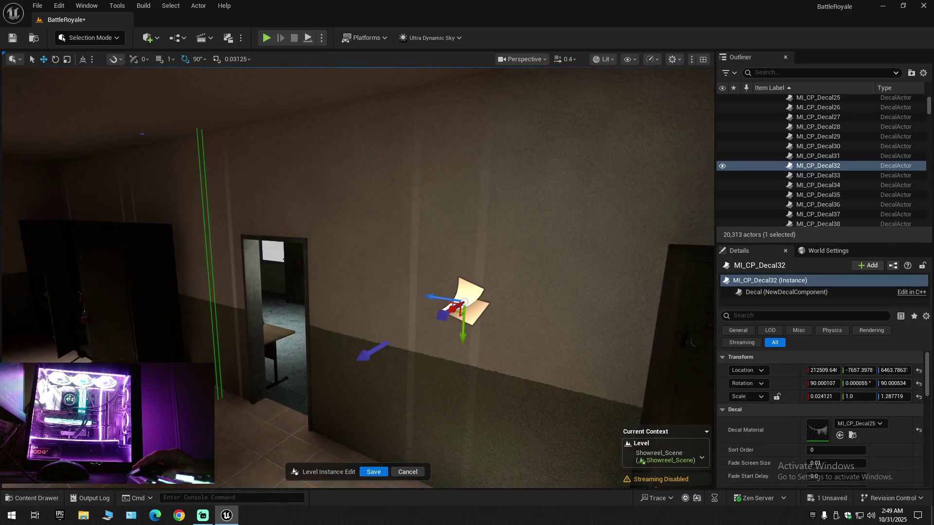
pyautogui.click(722, 166)
pyautogui.click(722, 166)
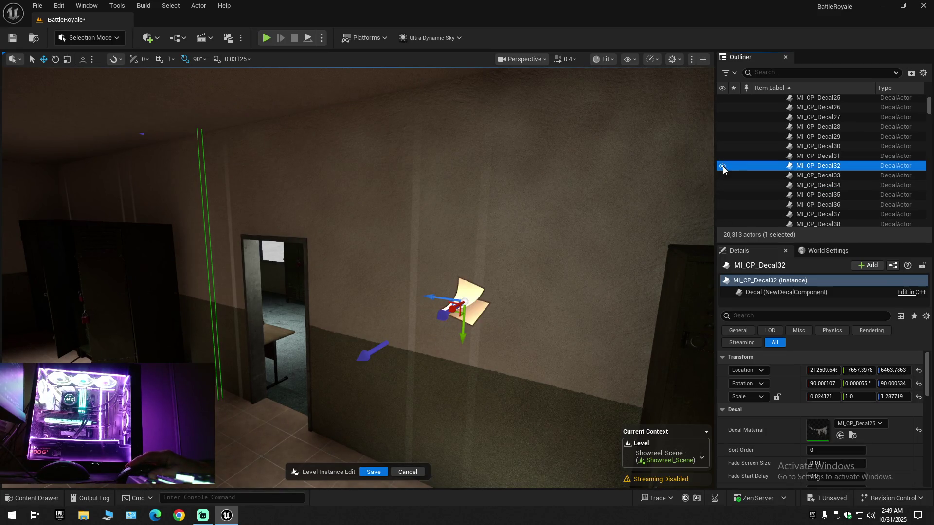
pyautogui.moveTo(620, 224)
pyautogui.mouseDown()
pyautogui.moveTo(600, 304)
pyautogui.moveTo(629, 225)
pyautogui.mouseUp()
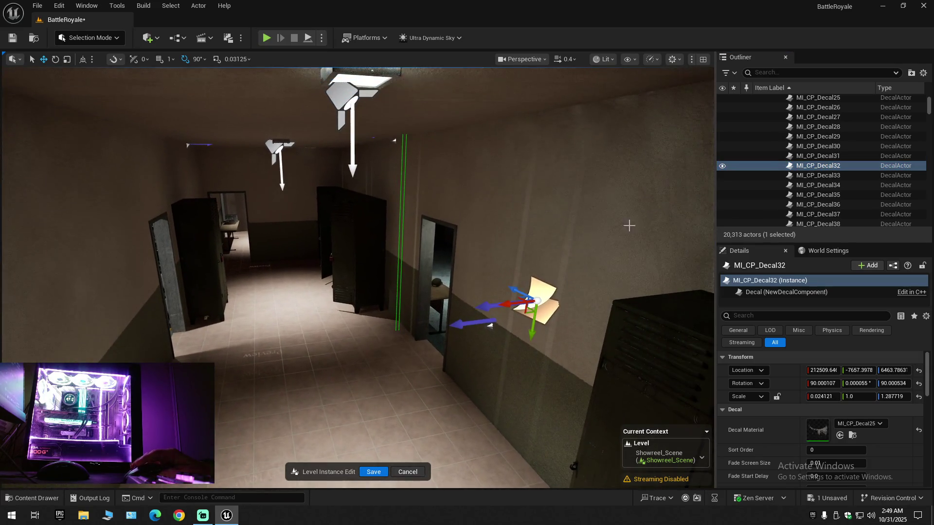
pyautogui.click(723, 167)
pyautogui.press('f')
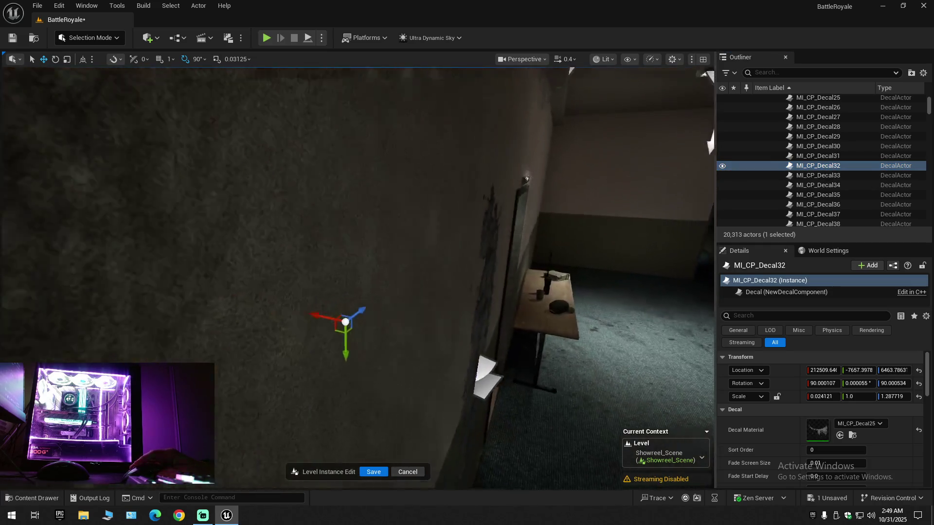
pyautogui.moveTo(358, 277); pyautogui.dragTo(357, 205)
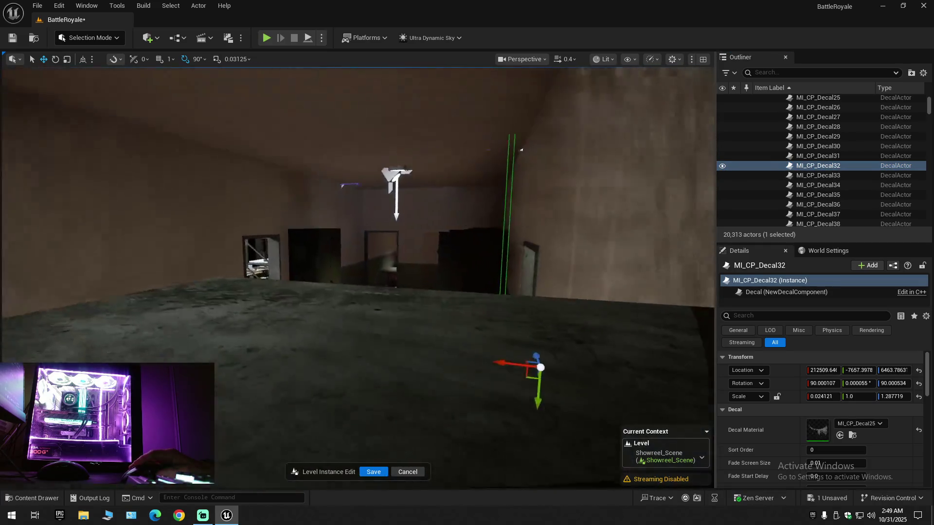
pyautogui.moveTo(358, 278); pyautogui.dragTo(321, 278)
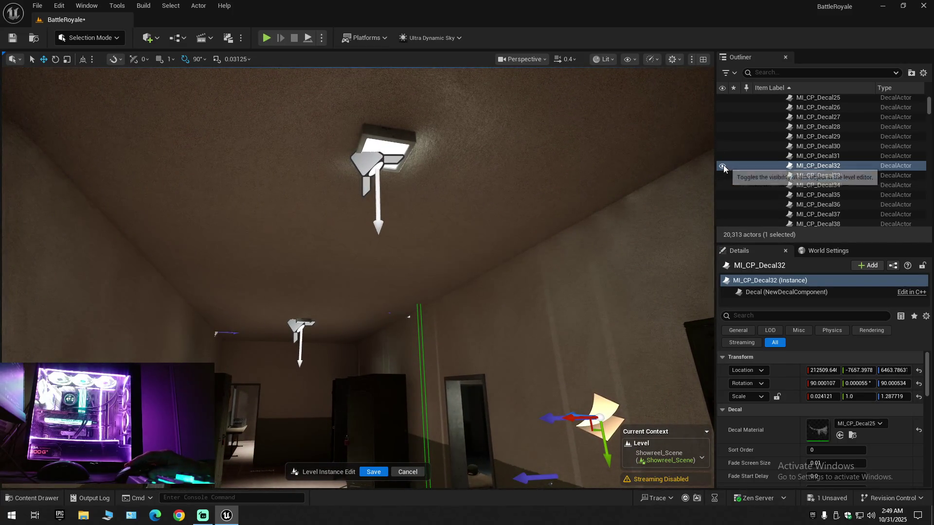
# - Reselect MI_CP_Decal32 by the lockers and delete it
pyautogui.click(752, 165)
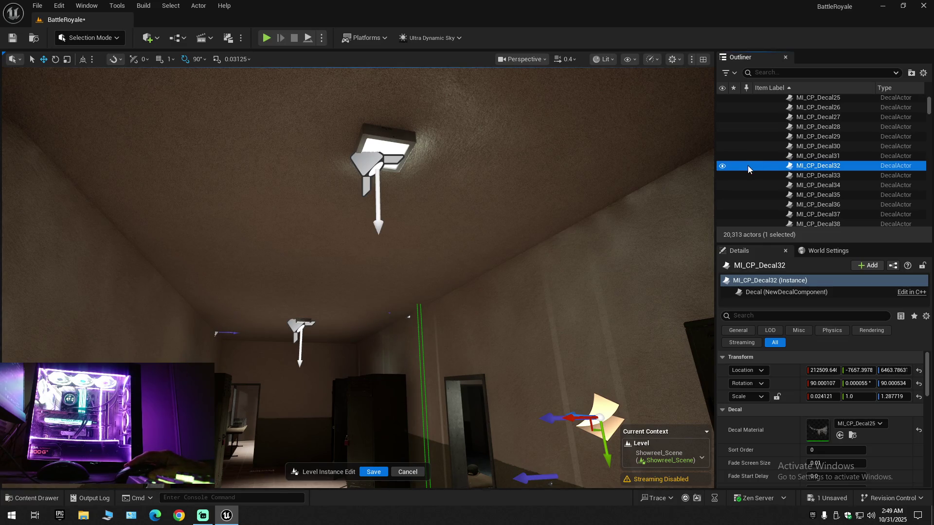
pyautogui.press('f')
pyautogui.moveTo(634, 189)
pyautogui.mouseDown()
pyautogui.moveTo(681, 190)
pyautogui.moveTo(676, 212)
pyautogui.mouseUp()
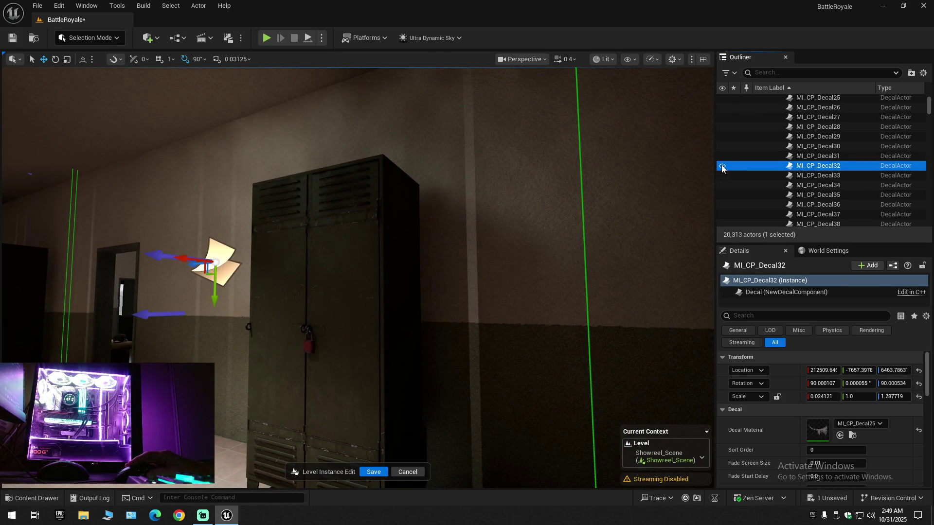
pyautogui.moveTo(710, 175); pyautogui.dragTo(681, 193)
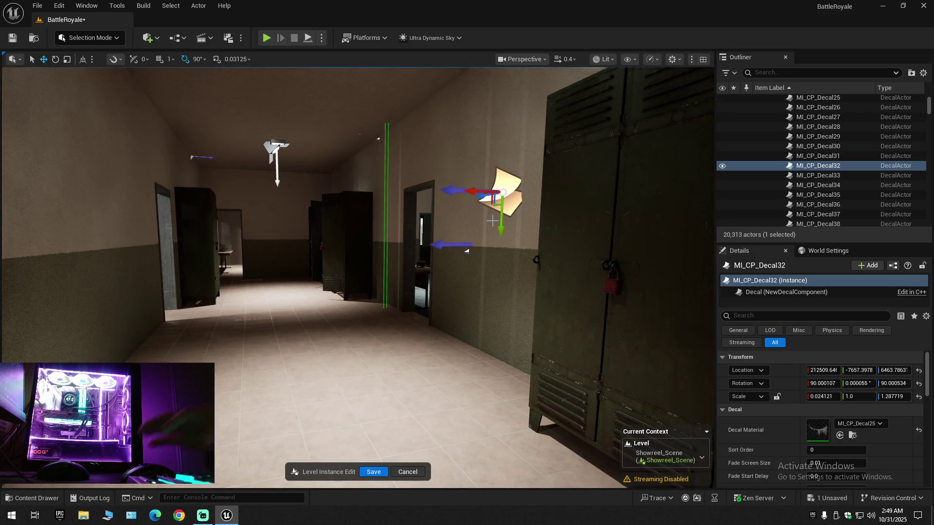
pyautogui.press('Delete')
pyautogui.moveTo(513, 252)
pyautogui.mouseDown()
pyautogui.moveTo(507, 224)
pyautogui.moveTo(486, 221)
pyautogui.moveTo(517, 248)
pyautogui.mouseUp()
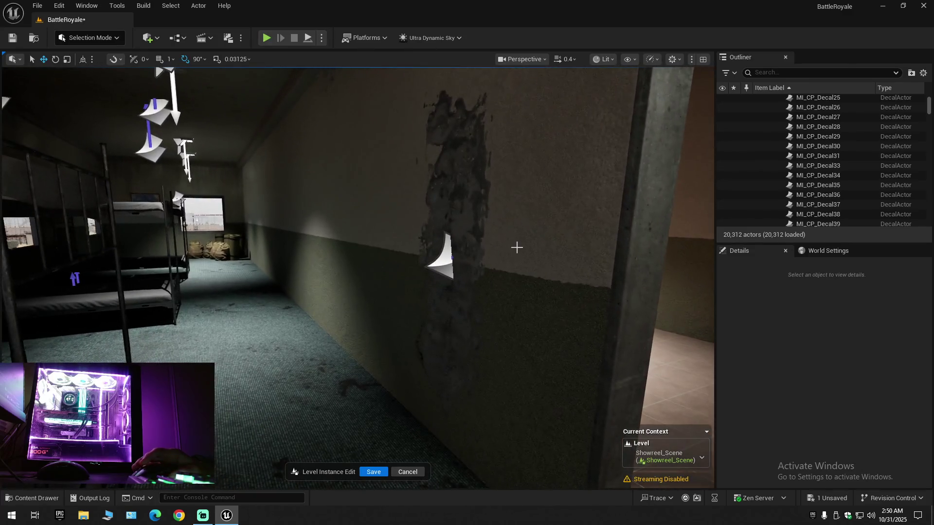
# - Select wall decal MI_CP_Decal94, hide it to preview the bare wall, then show it again
pyautogui.click(442, 263)
pyautogui.press('f')
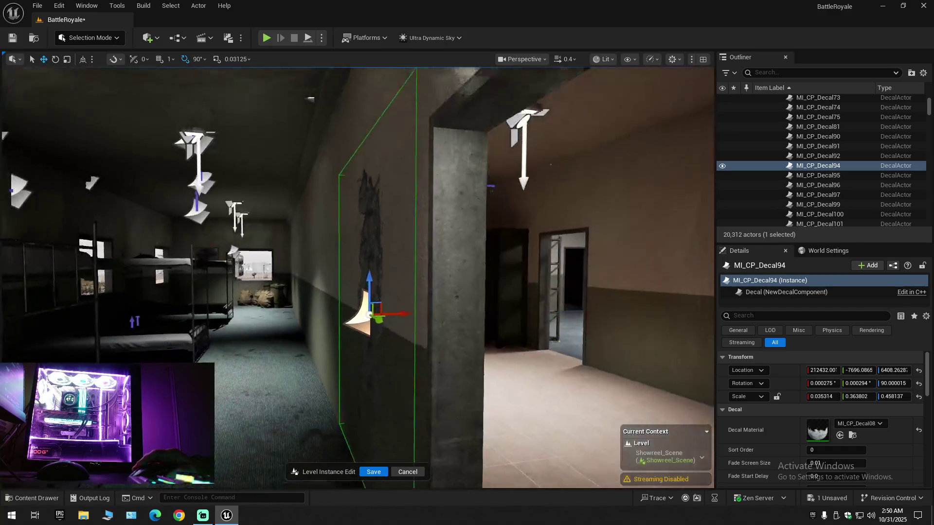
pyautogui.moveTo(574, 238); pyautogui.dragTo(595, 245)
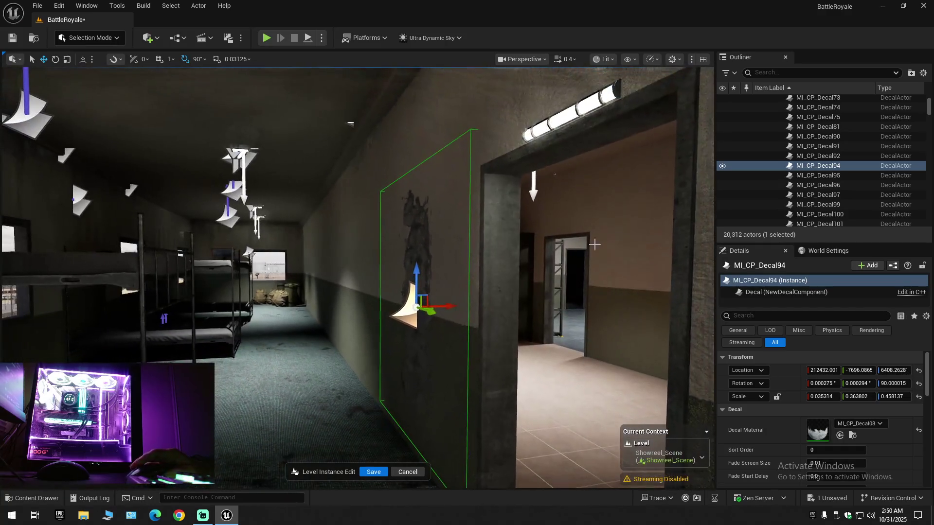
pyautogui.click(723, 166)
pyautogui.moveTo(645, 187); pyautogui.dragTo(656, 188)
pyautogui.moveTo(358, 278)
pyautogui.mouseDown()
pyautogui.moveTo(362, 292)
pyautogui.moveTo(362, 268)
pyautogui.moveTo(389, 258)
pyautogui.moveTo(355, 268)
pyautogui.mouseUp()
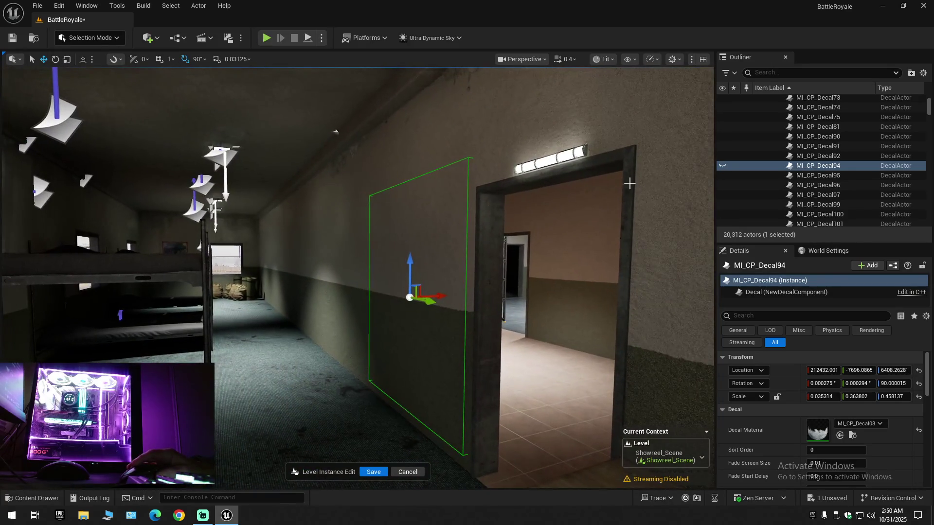
pyautogui.click(722, 165)
pyautogui.moveTo(590, 221); pyautogui.dragTo(593, 144)
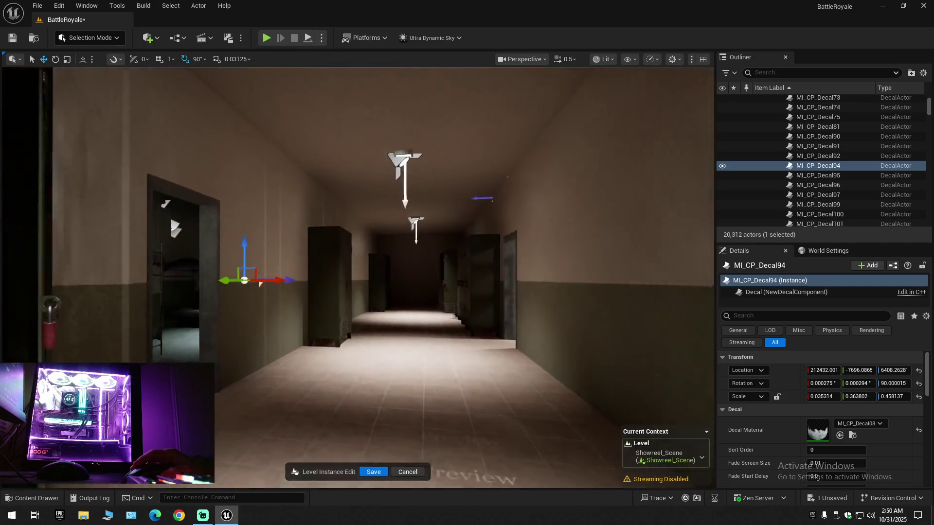
# - Fly into the next barracks room facing its two windows and hide decal MI_CP_Decal27
pyautogui.press('w')
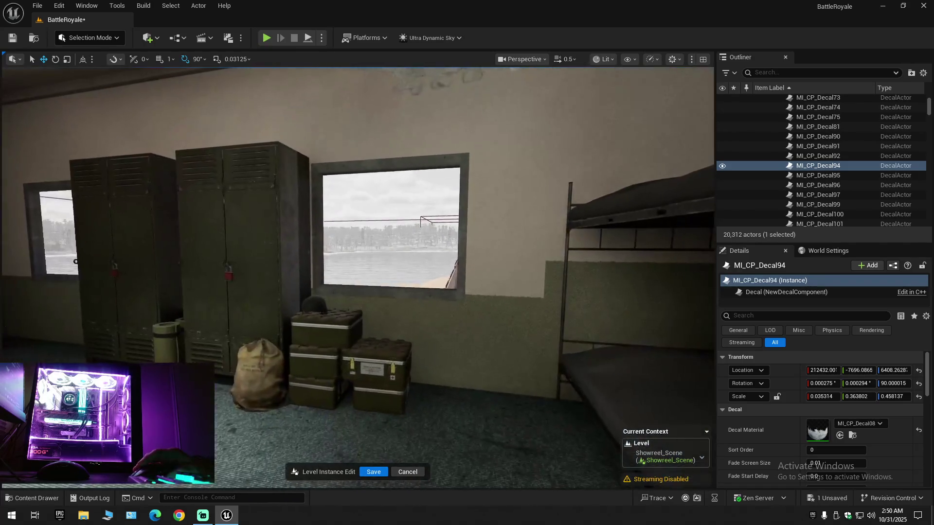
pyautogui.press('w')
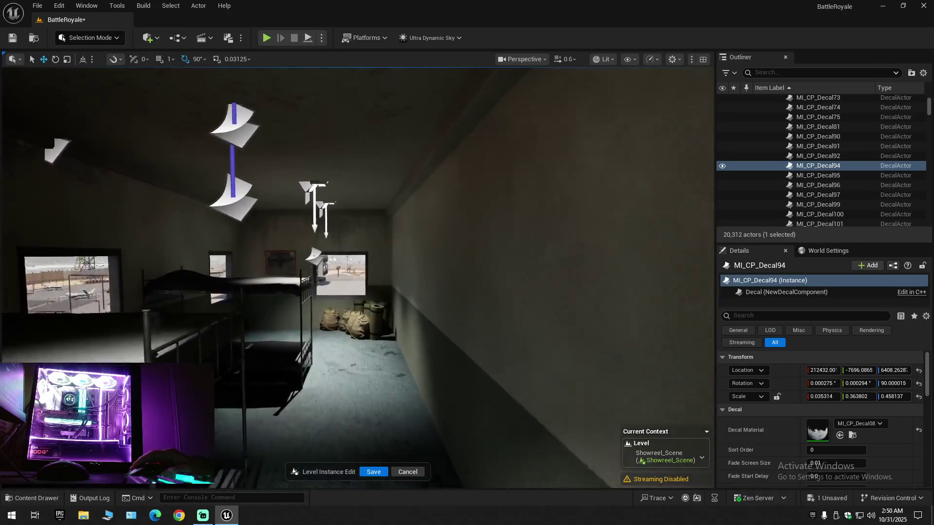
pyautogui.scroll(1, 358, 277)
pyautogui.press('w')
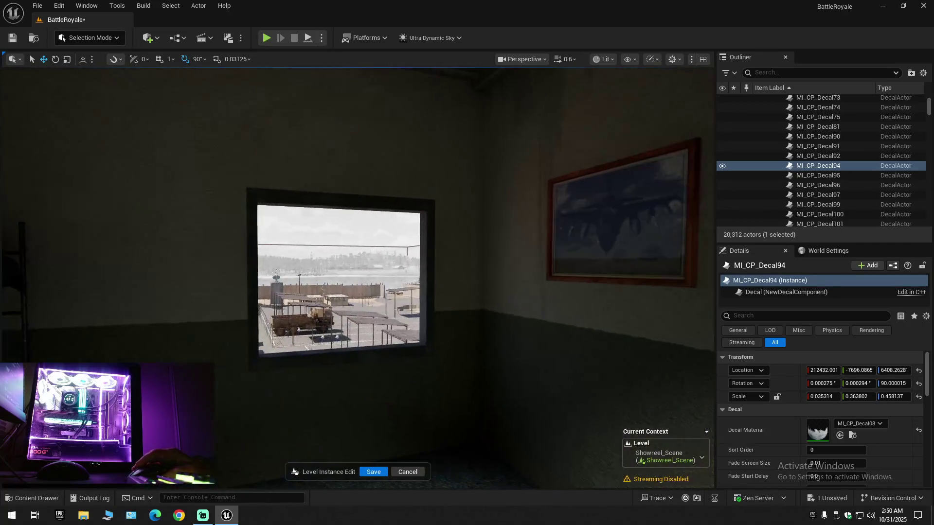
pyautogui.press('w')
pyautogui.press('w')
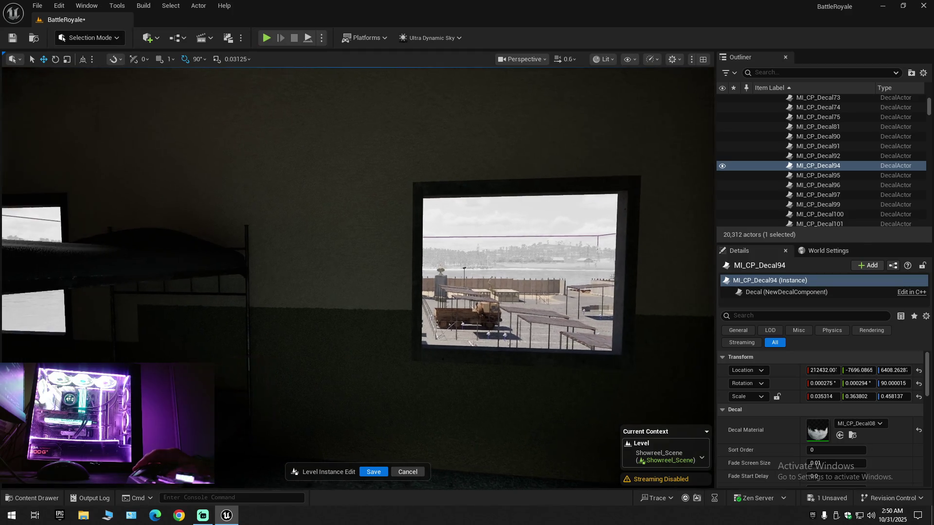
pyautogui.press('s')
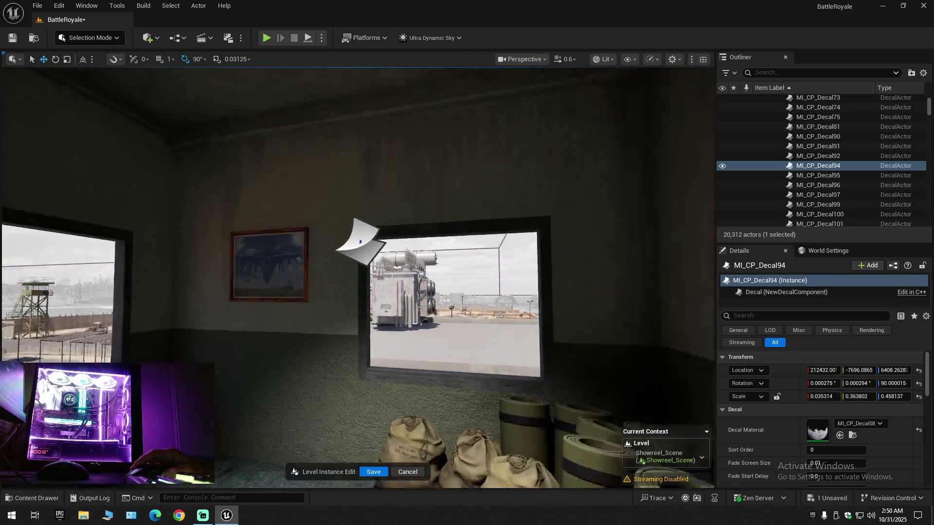
pyautogui.press('e')
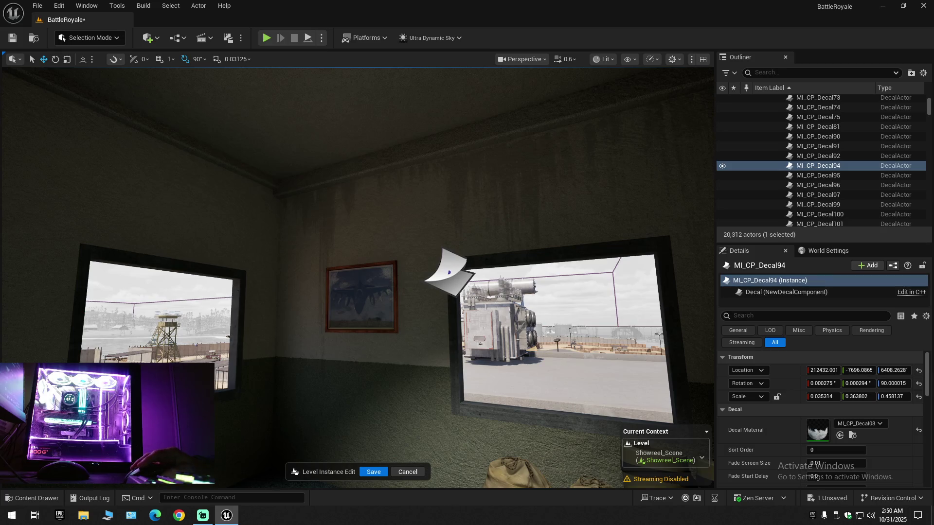
pyautogui.click(723, 165)
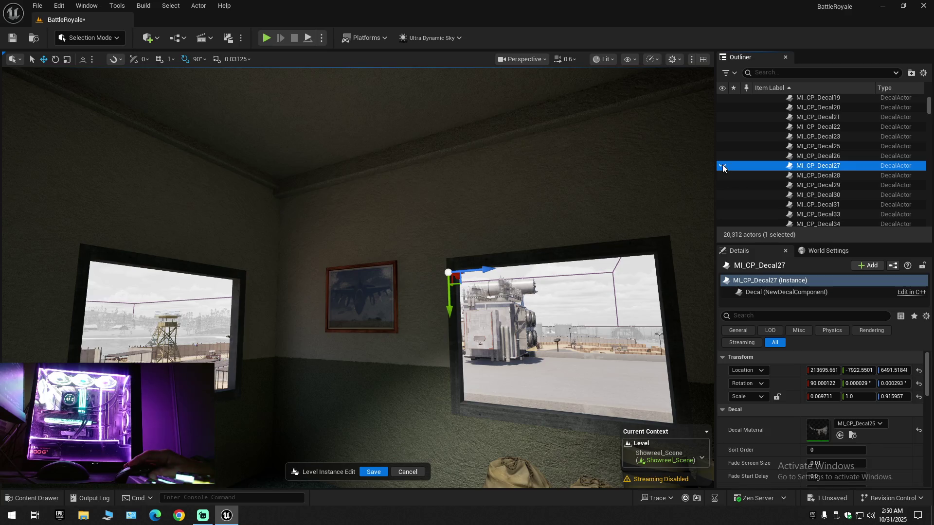
# - Delete the dining bench, then undo to restore it and frame it
pyautogui.moveTo(505, 232)
pyautogui.mouseDown()
pyautogui.moveTo(341, 231)
pyautogui.moveTo(311, 207)
pyautogui.moveTo(338, 217)
pyautogui.moveTo(357, 207)
pyautogui.moveTo(496, 247)
pyautogui.mouseUp()
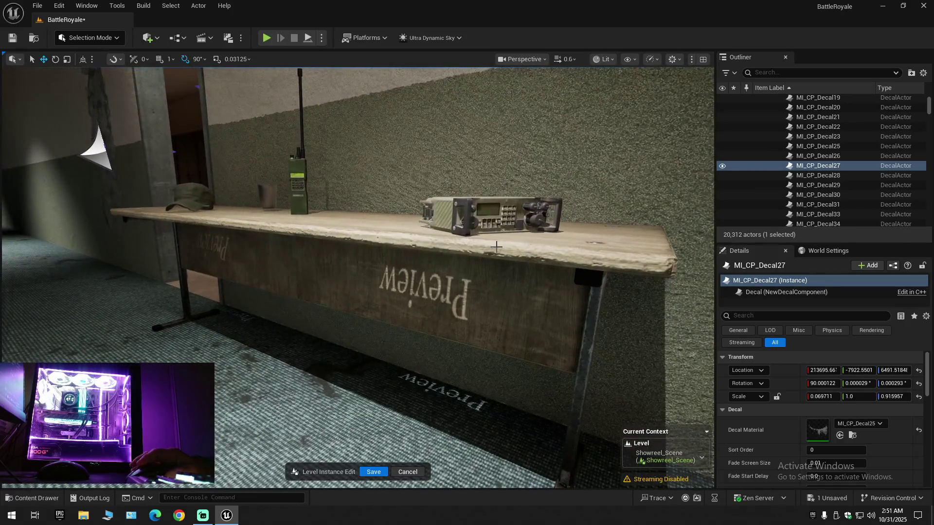
pyautogui.click(421, 286)
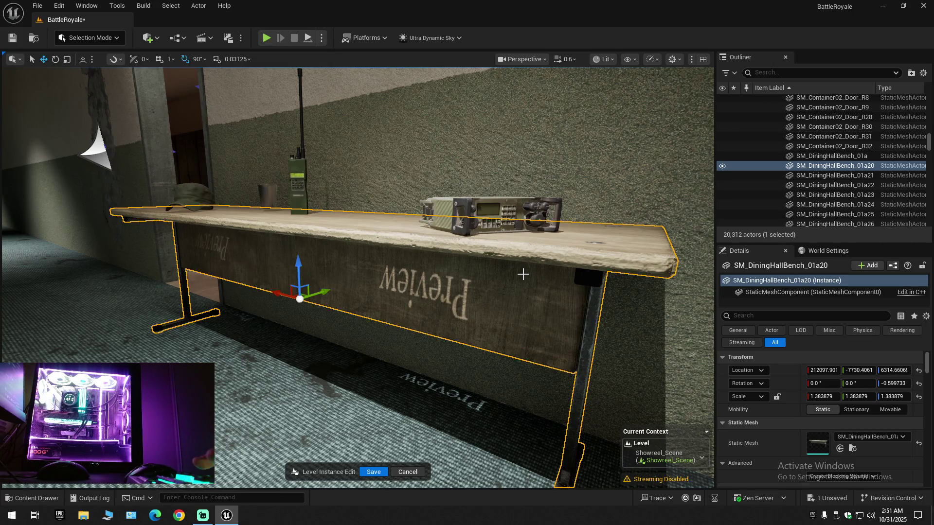
pyautogui.press('Delete')
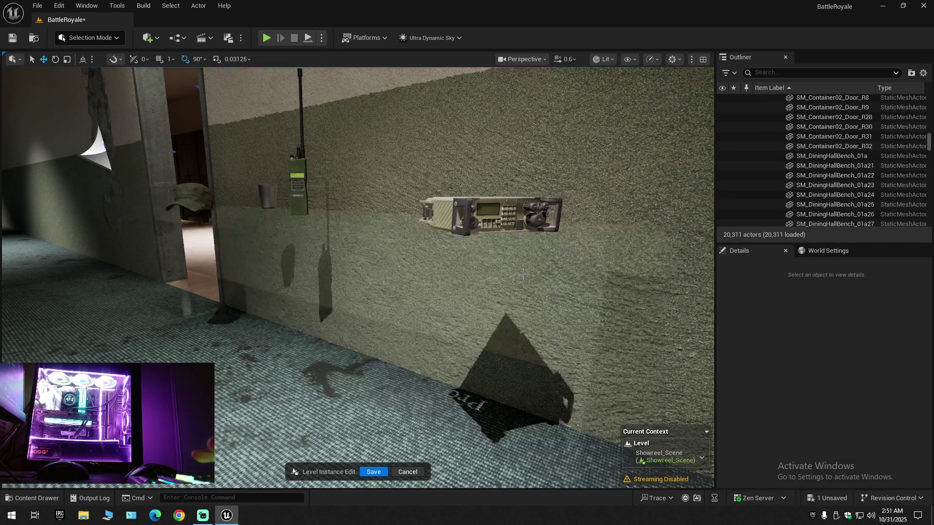
pyautogui.moveTo(519, 271)
pyautogui.mouseDown()
pyautogui.moveTo(438, 326)
pyautogui.moveTo(445, 297)
pyautogui.mouseUp()
pyautogui.hotkey('ctrl', 'z')
pyautogui.moveTo(494, 340); pyautogui.dragTo(477, 331)
pyautogui.press('f')
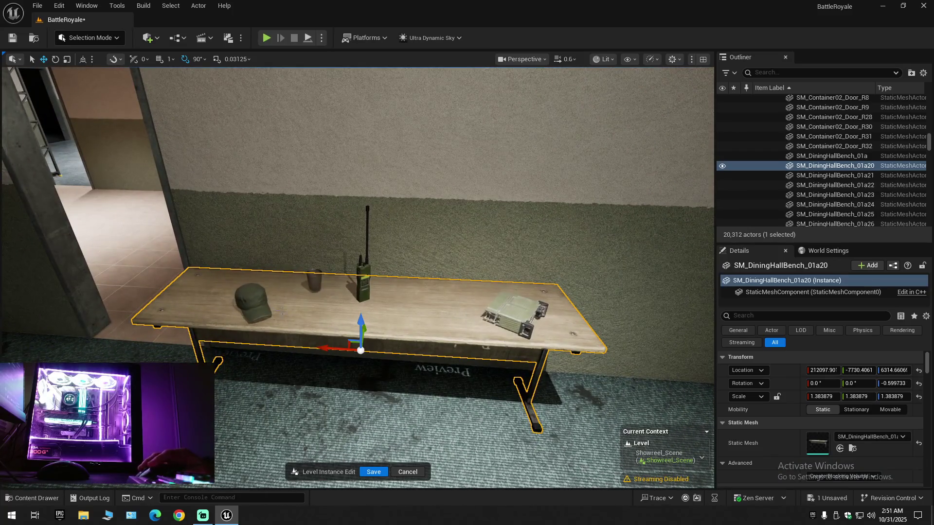
# - Select the bench with its cap, cup, walkie-talkie and radio and slide them along the wall
pyautogui.keyDown('ctrl'); pyautogui.click(250, 302); pyautogui.keyUp('ctrl')
pyautogui.keyDown('ctrl'); pyautogui.click(314, 277); pyautogui.keyUp('ctrl')
pyautogui.keyDown('ctrl'); pyautogui.click(363, 281); pyautogui.keyUp('ctrl')
pyautogui.keyDown('ctrl'); pyautogui.click(498, 308); pyautogui.keyUp('ctrl')
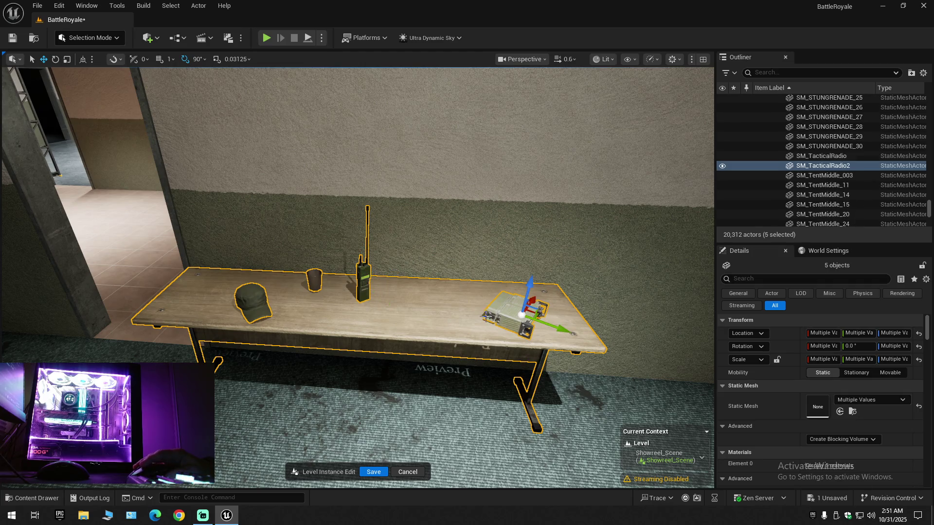
pyautogui.keyDown('ctrl'); pyautogui.click(445, 311); pyautogui.keyUp('ctrl')
pyautogui.keyDown('ctrl'); pyautogui.click(442, 310); pyautogui.keyUp('ctrl')
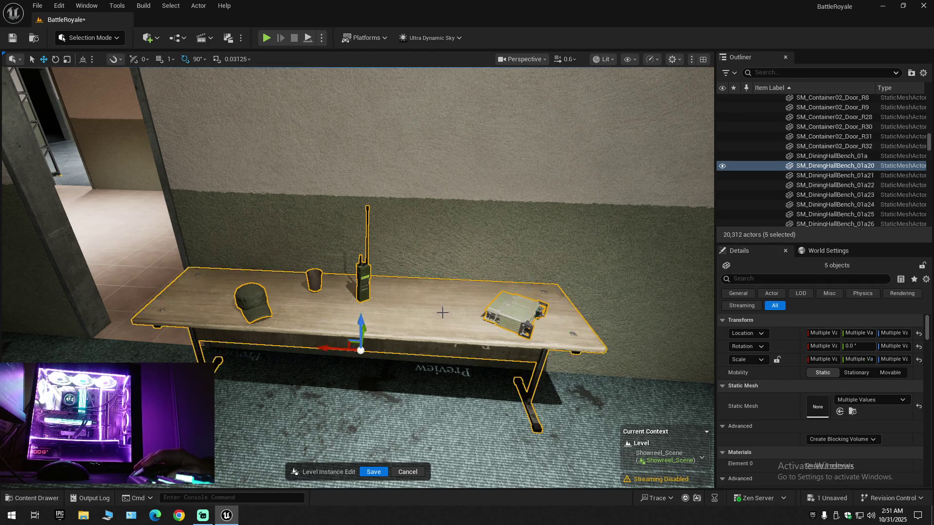
pyautogui.scroll(-3, 375, 331)
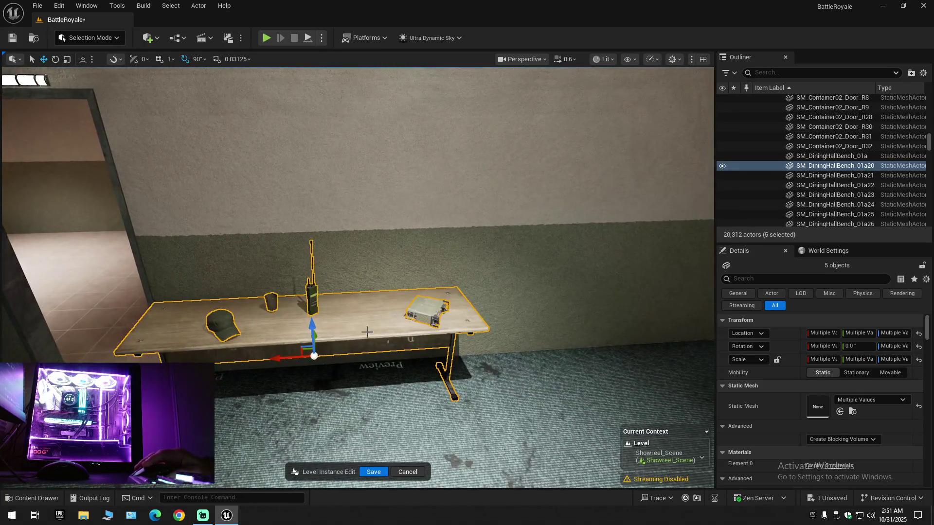
pyautogui.moveTo(280, 355)
pyautogui.mouseDown()
pyautogui.moveTo(622, 349)
pyautogui.moveTo(606, 349)
pyautogui.mouseUp()
pyautogui.moveTo(215, 343)
pyautogui.mouseDown()
pyautogui.moveTo(452, 344)
pyautogui.moveTo(379, 343)
pyautogui.mouseUp()
pyautogui.scroll(1, 396, 343)
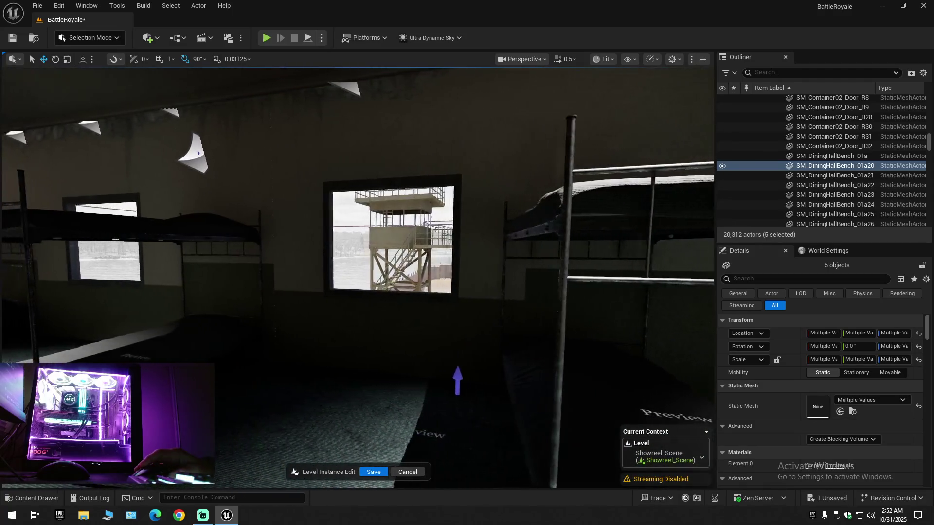
pyautogui.moveTo(378, 343); pyautogui.dragTo(369, 343)
pyautogui.click(399, 350)
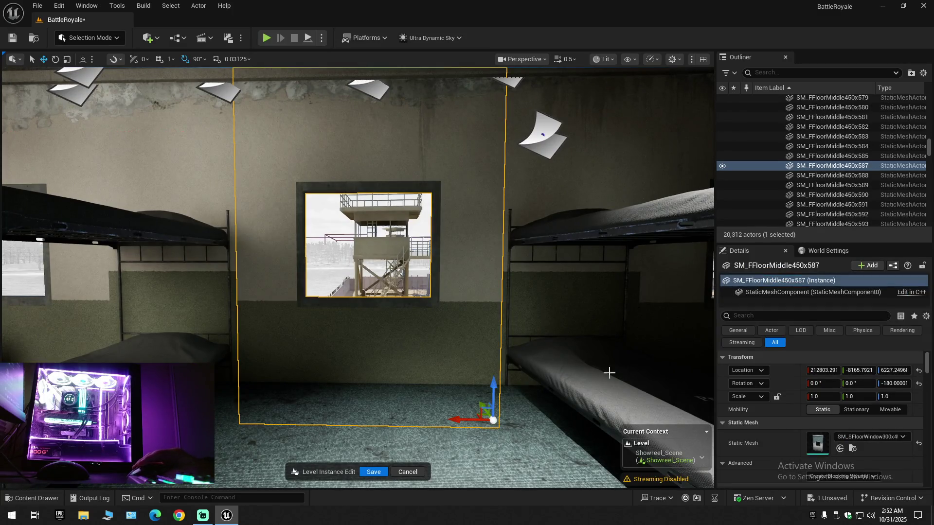
pyautogui.scroll(-5, 791, 422)
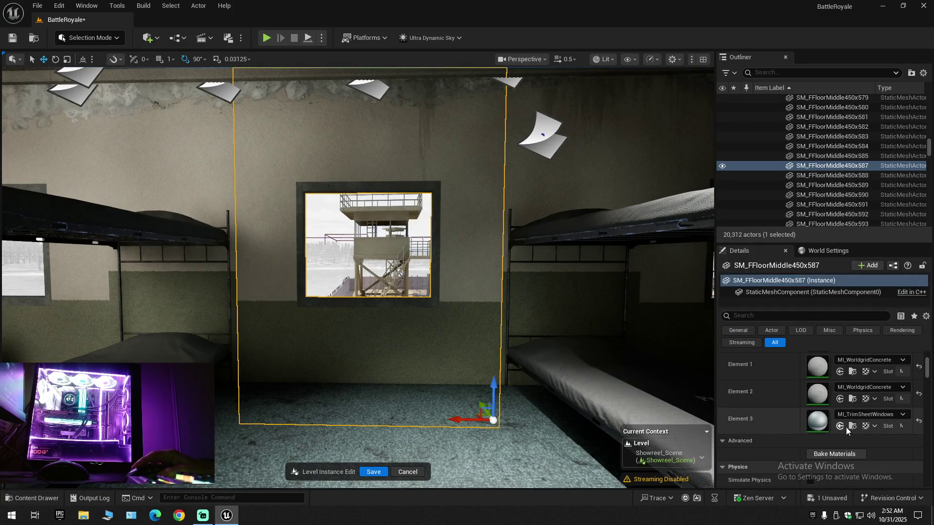
pyautogui.click(852, 426)
pyautogui.hotkey('ctrl', 'space')
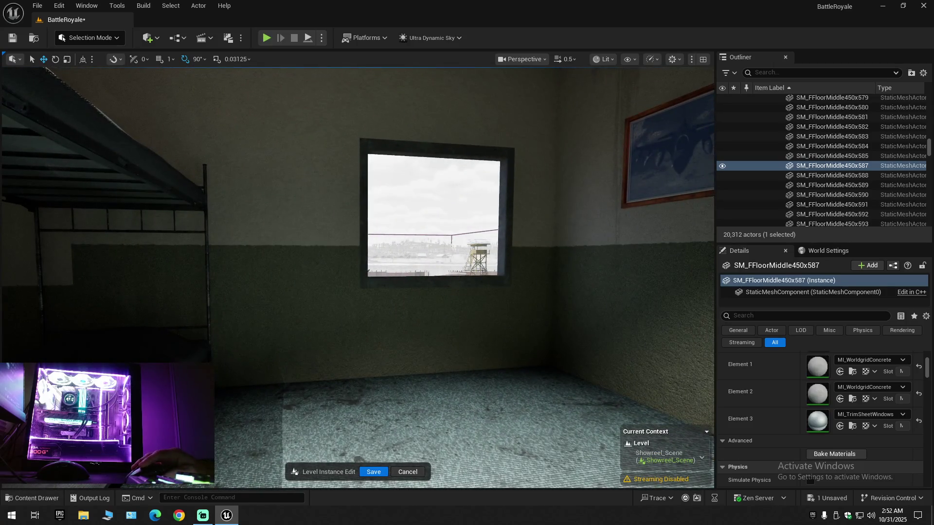
pyautogui.click(452, 245)
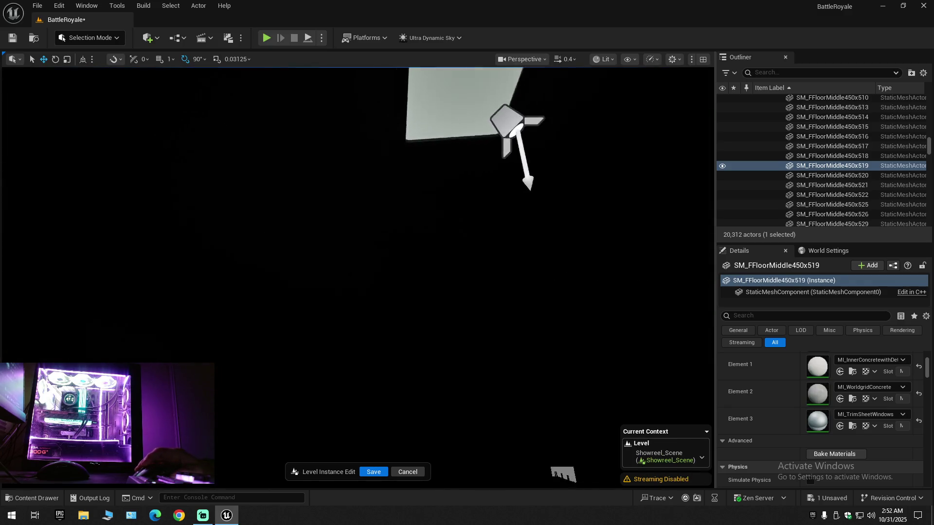
# - Collapse the Outliner hierarchy and expand BattleRoyale (Editor) to show only its top-level folders
pyautogui.scroll(3, 358, 277)
pyautogui.scroll(1, 358, 277)
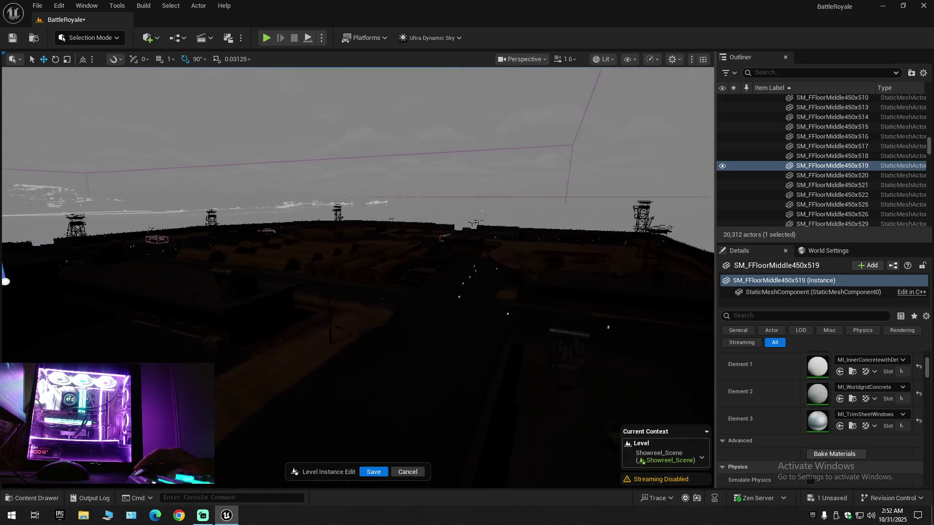
pyautogui.press('w')
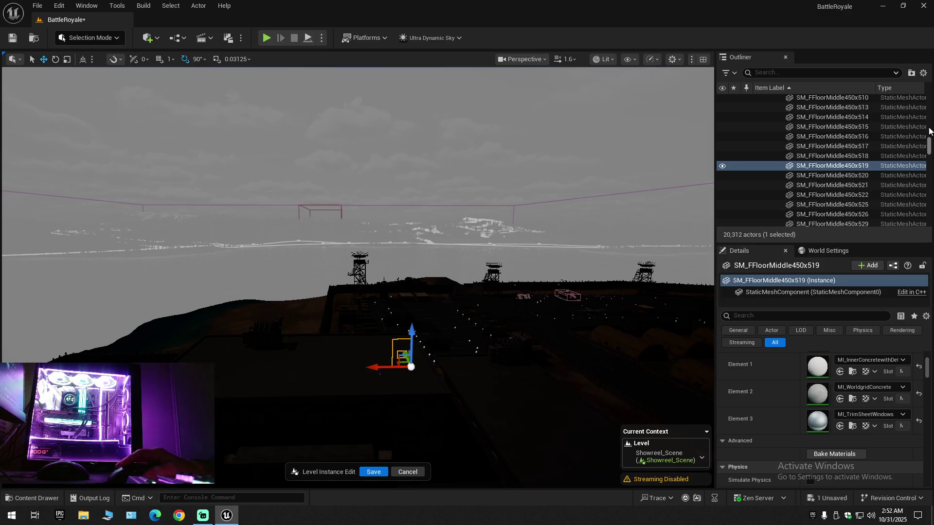
pyautogui.click(923, 74)
pyautogui.click(853, 119)
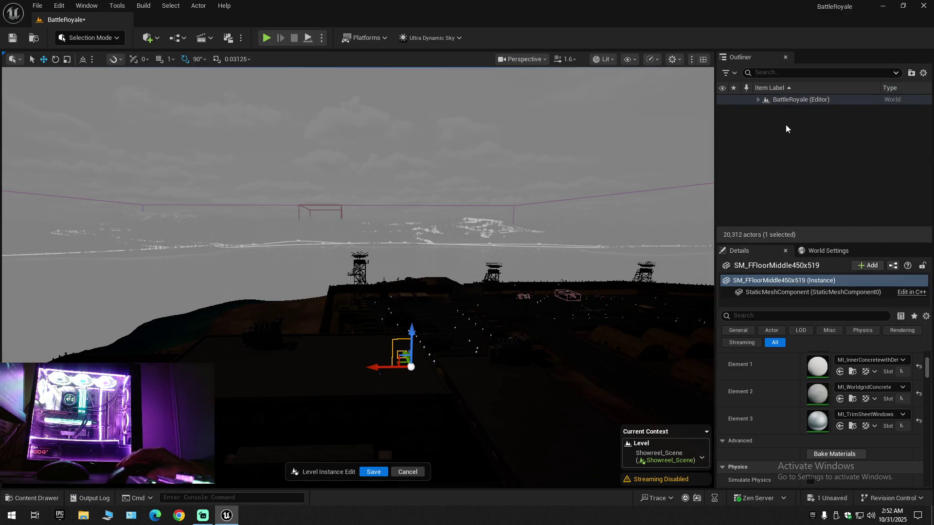
pyautogui.click(758, 100)
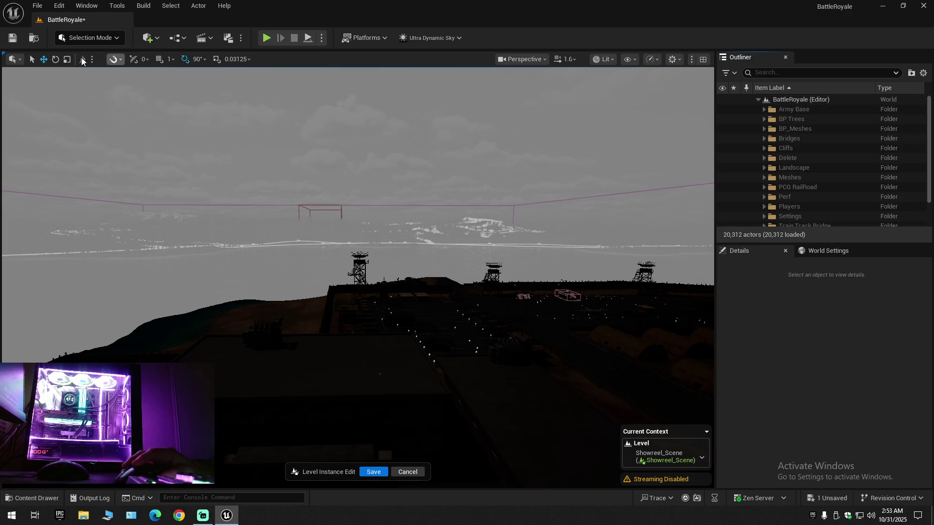
# - Save the Showreel_Scene level changes and review the File menu's save options
pyautogui.click(28, 40)
pyautogui.click(19, 41)
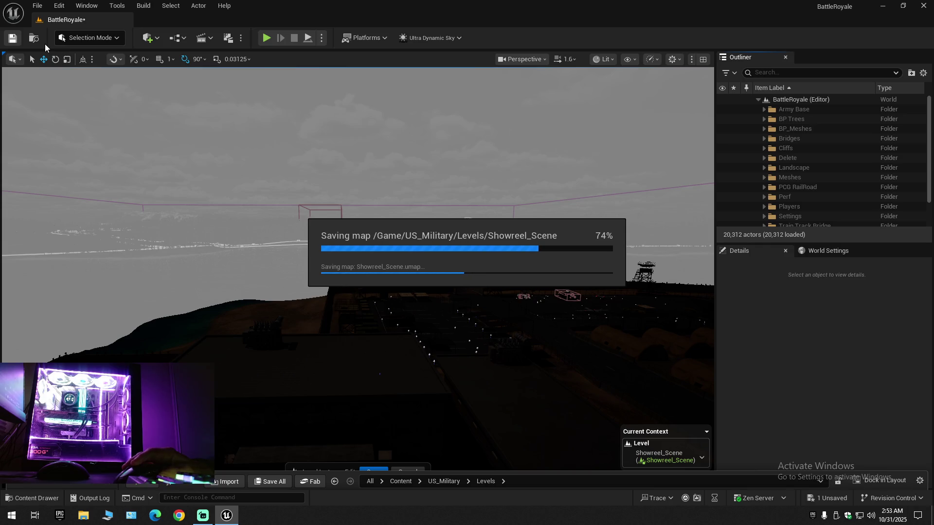
pyautogui.click(38, 7)
pyautogui.click(62, 126)
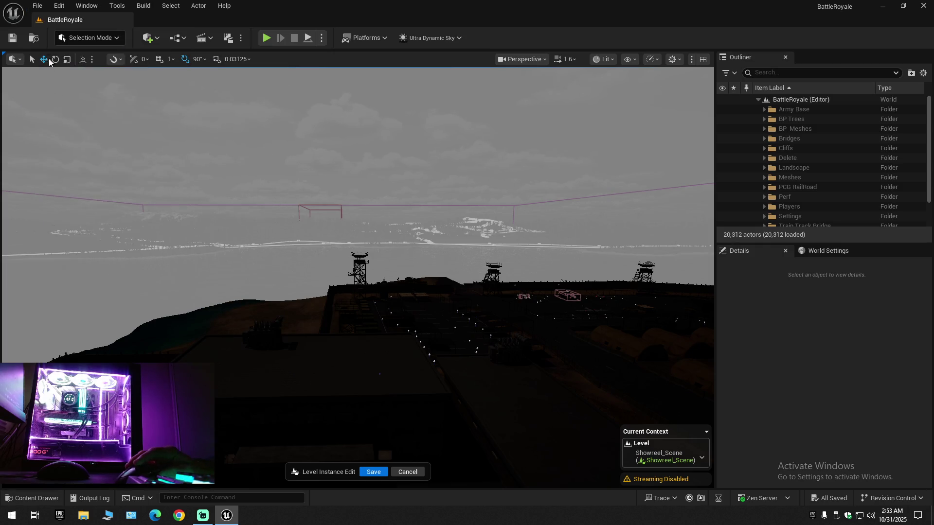
pyautogui.click(37, 5)
pyautogui.click(67, 135)
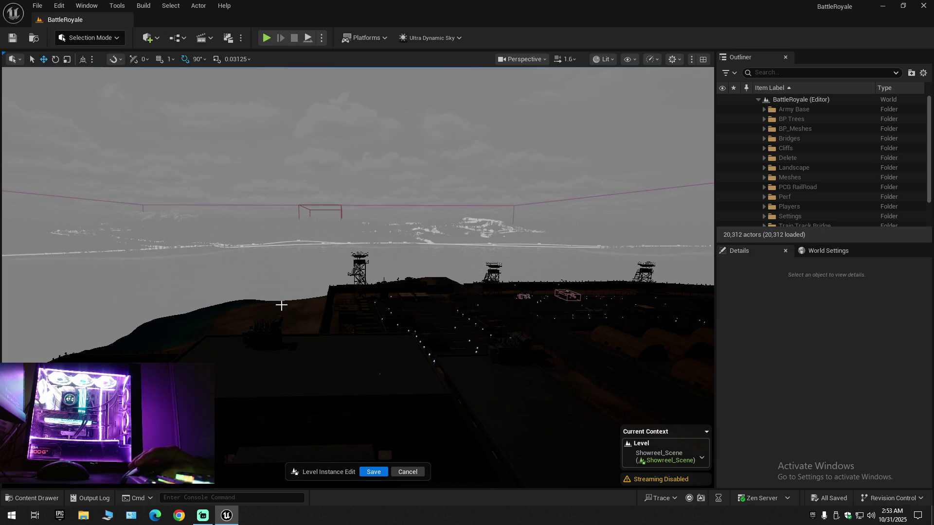
pyautogui.moveTo(299, 306); pyautogui.dragTo(262, 296)
# - Commit and exit the Showreel_Scene level instance edit, then pull back to view the whole base
pyautogui.click(381, 474)
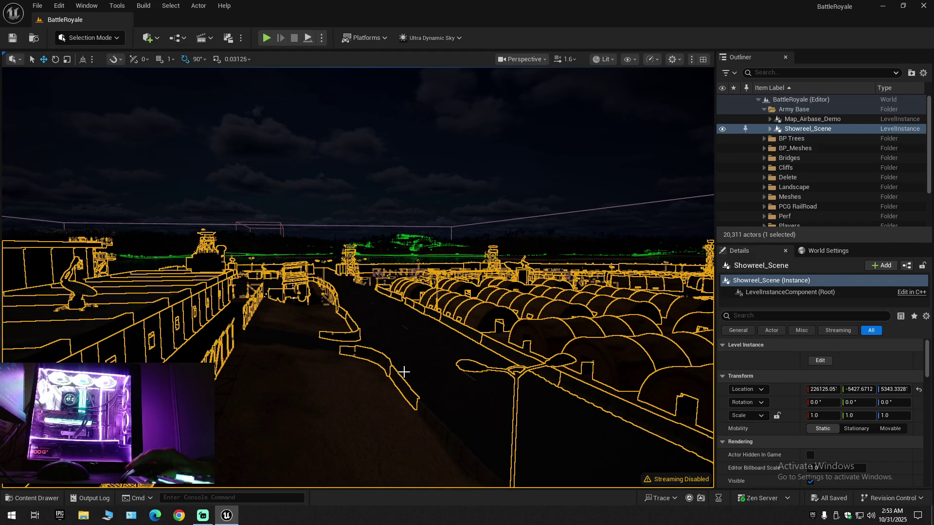
pyautogui.scroll(1, 403, 372)
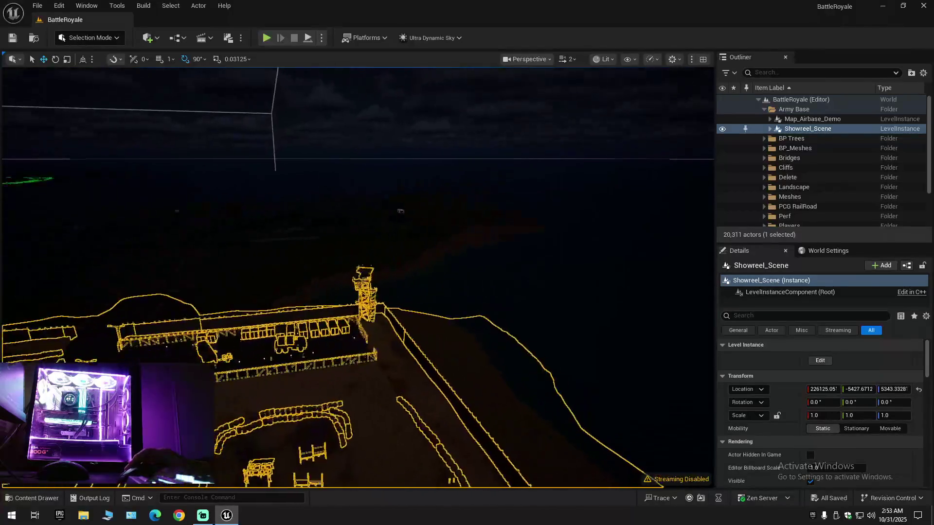
pyautogui.scroll(1, 404, 403)
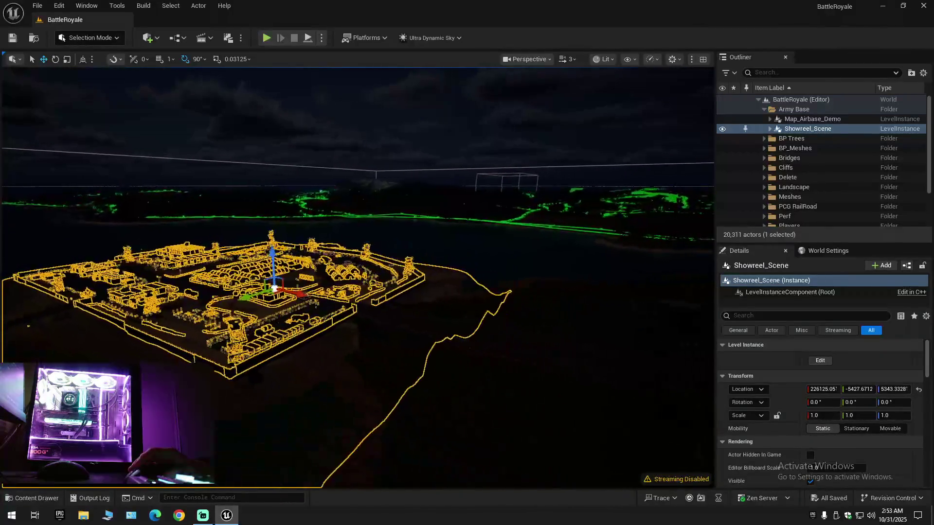